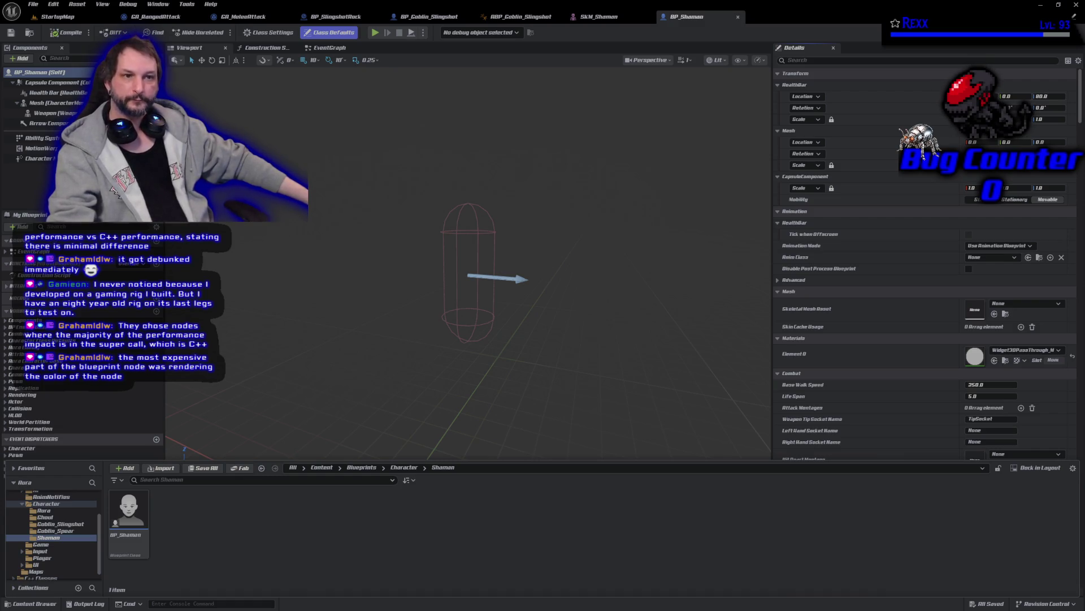
- Bring the Claude chat about C++ vs Blueprints to the front, positioned over the Unreal Editor
key(alt+Tab)
drag(498, 61, 473, 38)
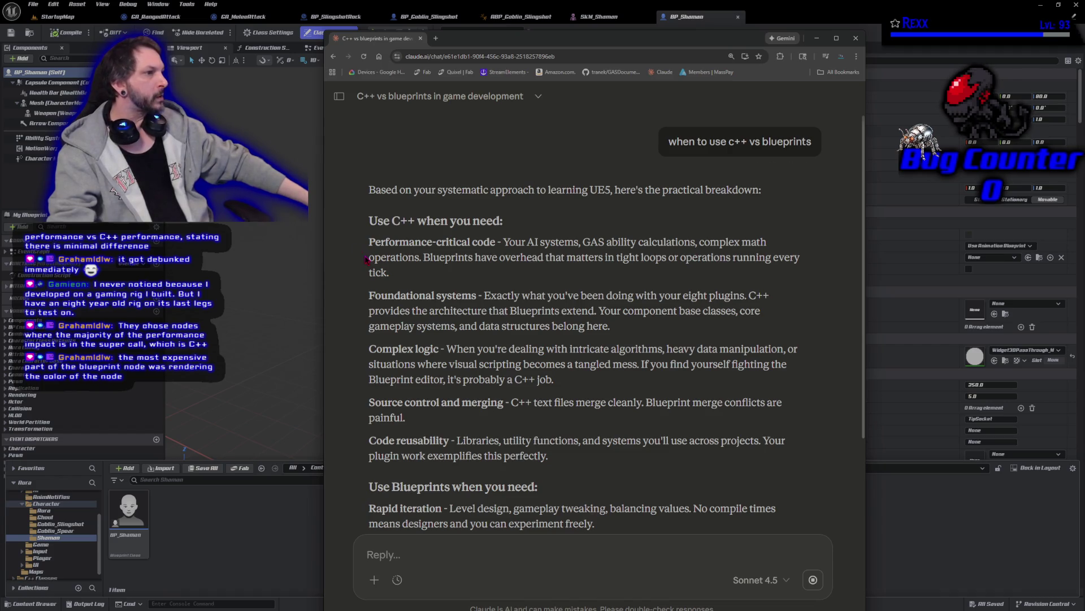
scroll(352, 239, down, 2)
scroll(351, 239, up, 2)
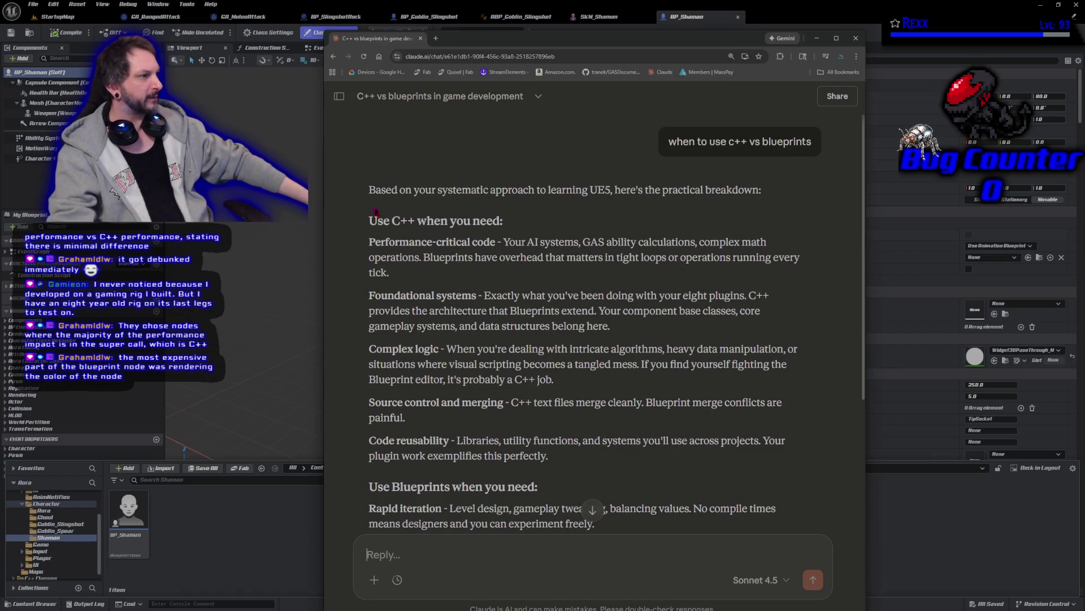
scroll(351, 219, down, 2)
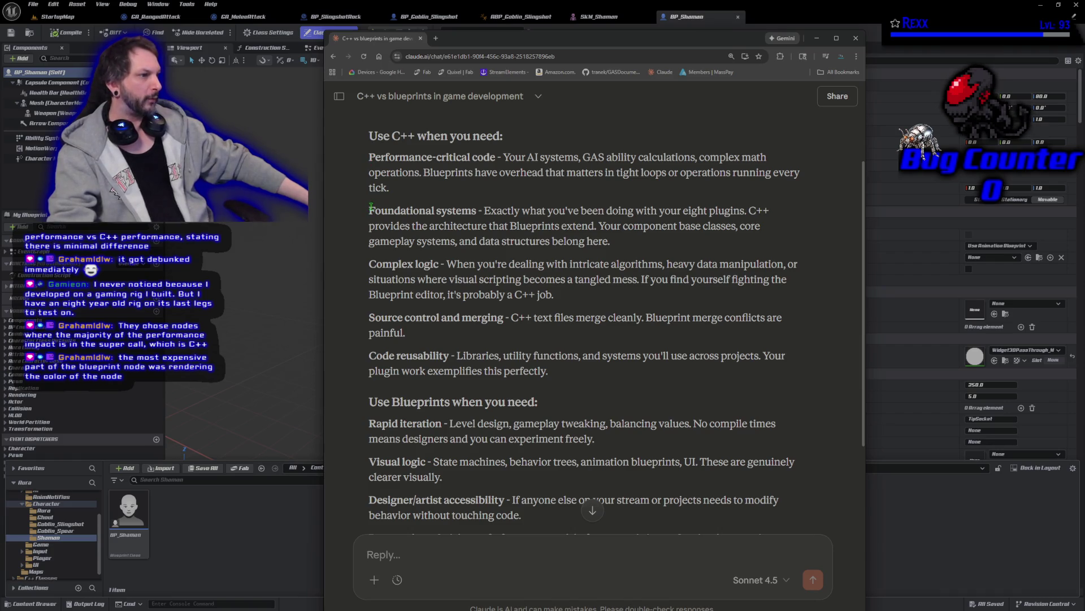
drag(367, 210, 483, 213)
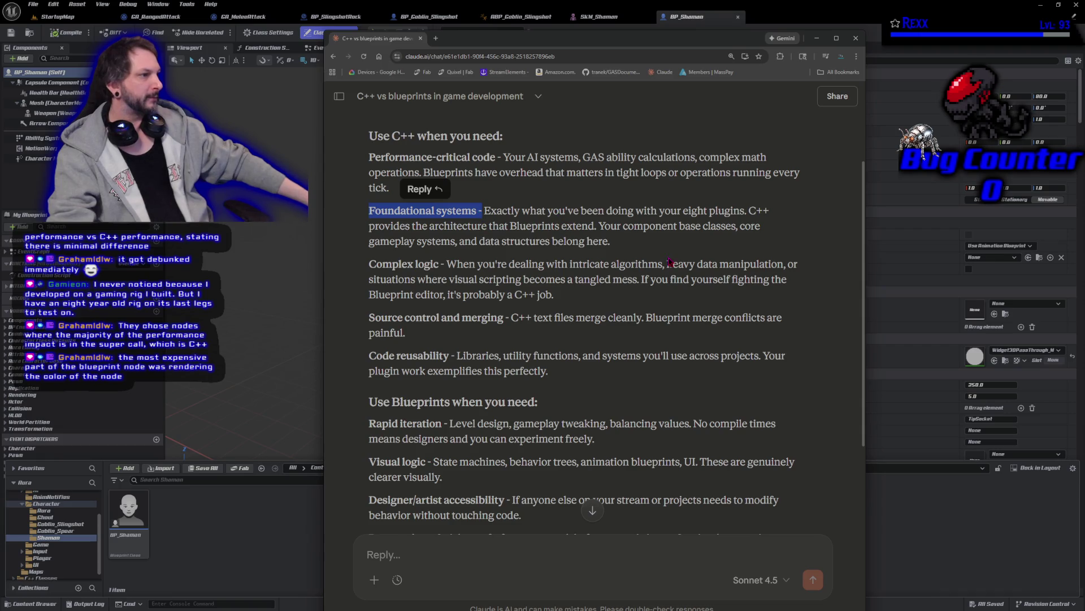
click(512, 158)
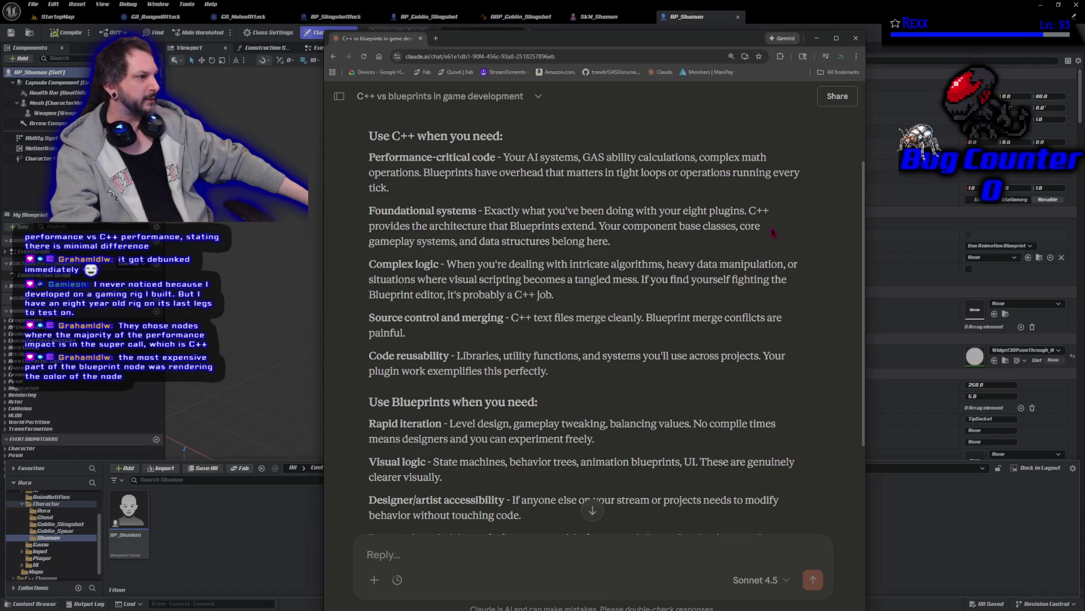
scroll(772, 232, down, 2)
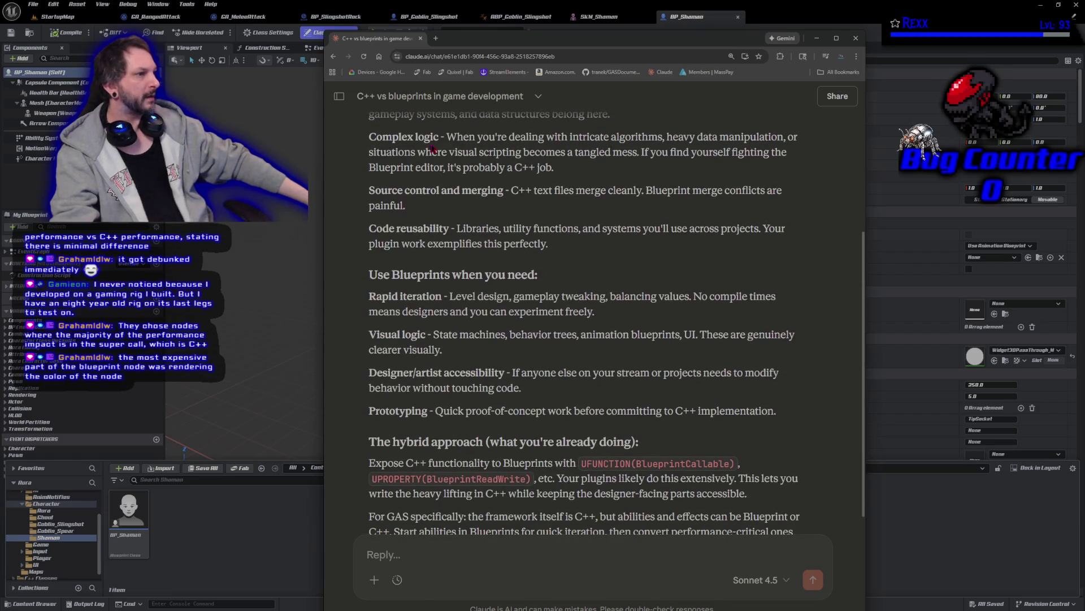
mouse_move(355, 139)
mouse_down()
mouse_move(566, 146)
mouse_move(592, 173)
mouse_up()
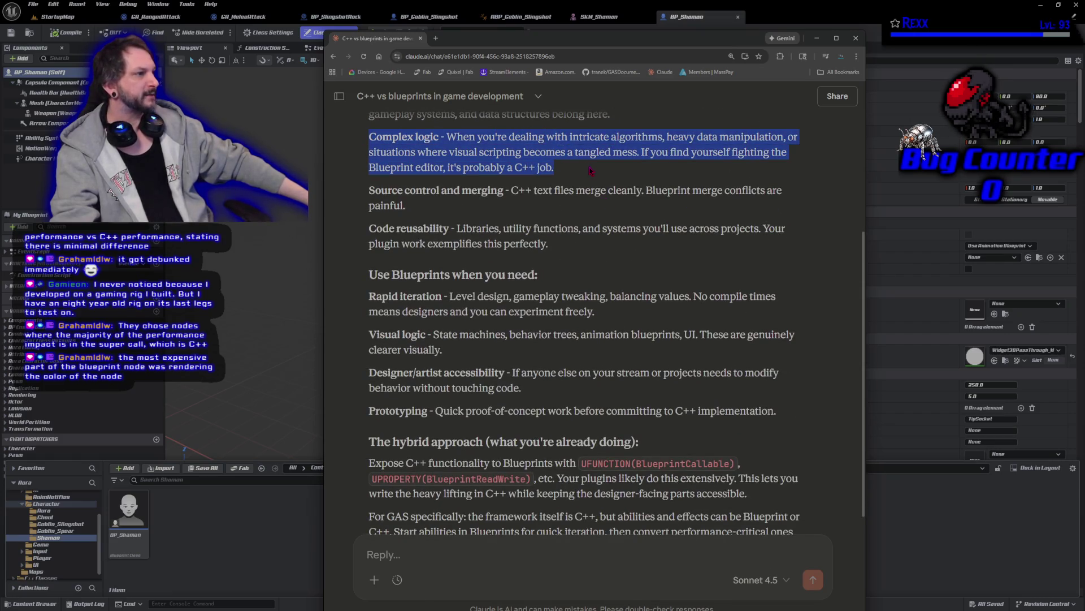
click(591, 170)
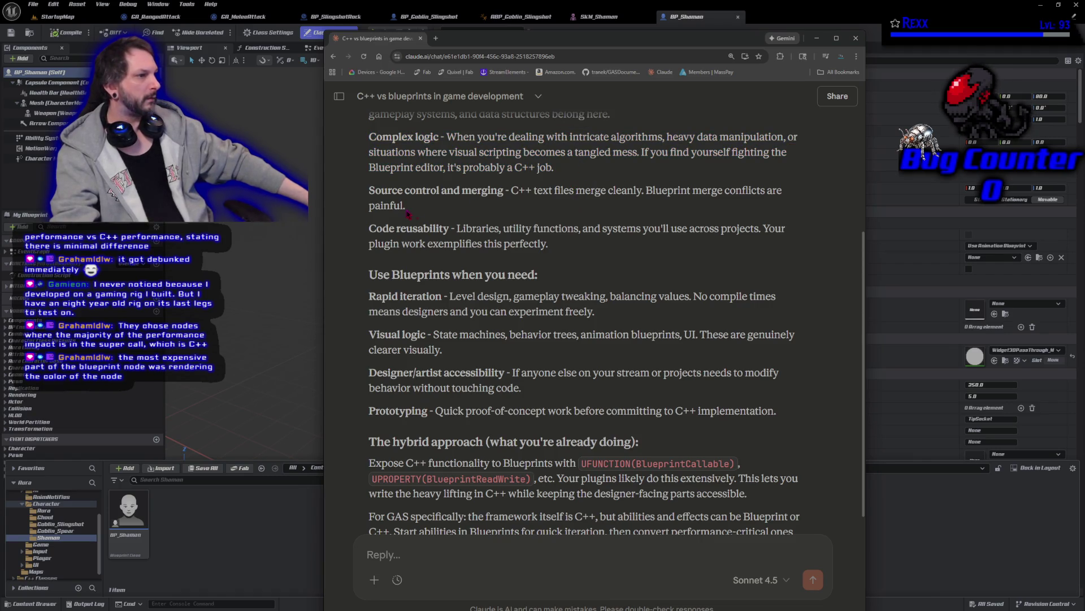
drag(362, 188, 418, 208)
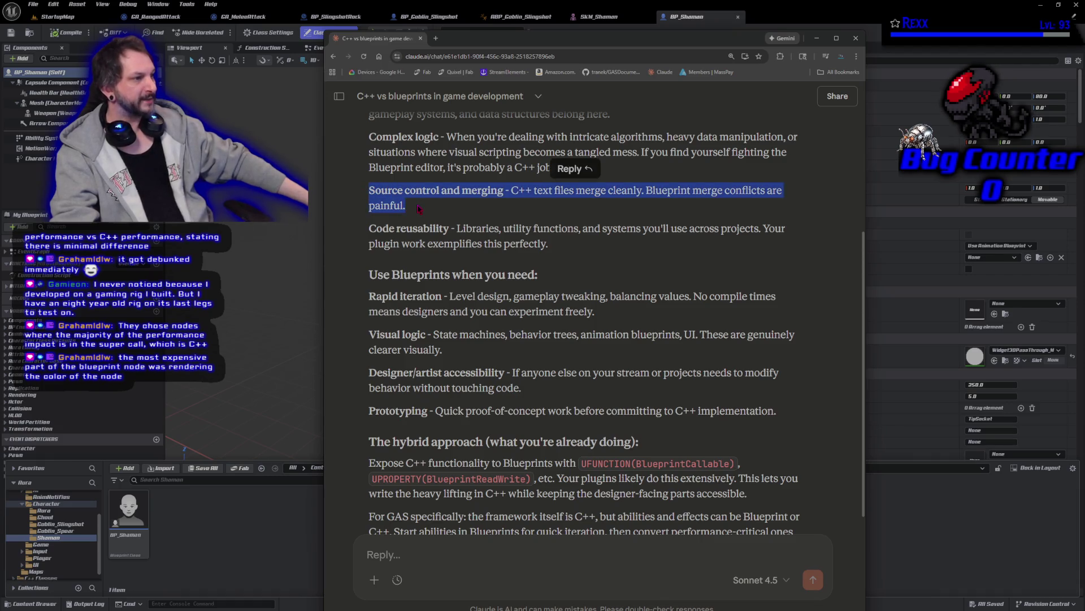
click(418, 209)
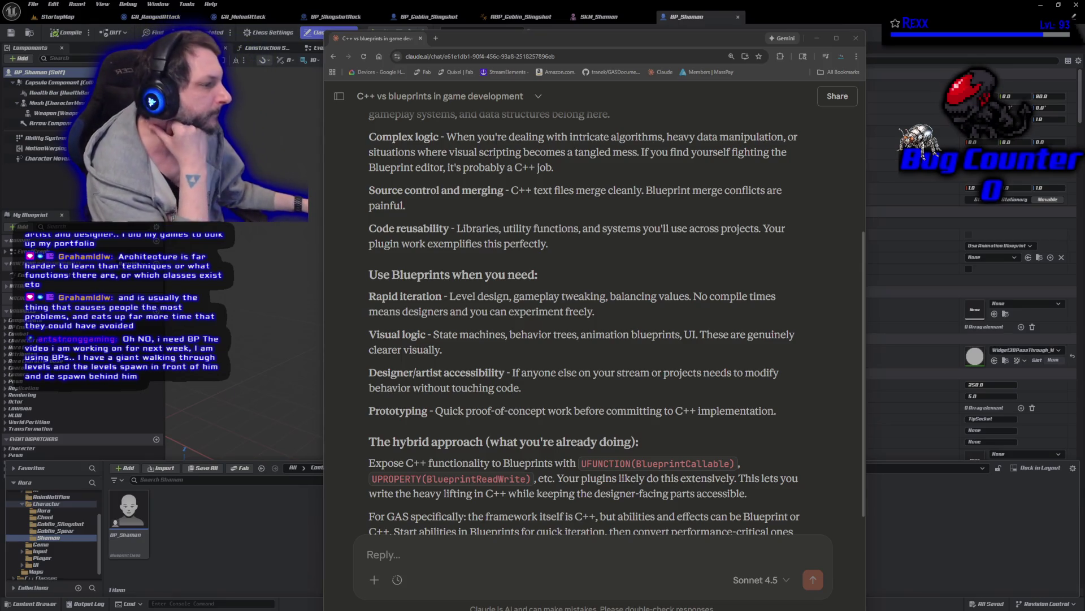
- Scroll to the end of Claude's answer, then close the browser to return to BP_Shaman
scroll(648, 456, down, 2)
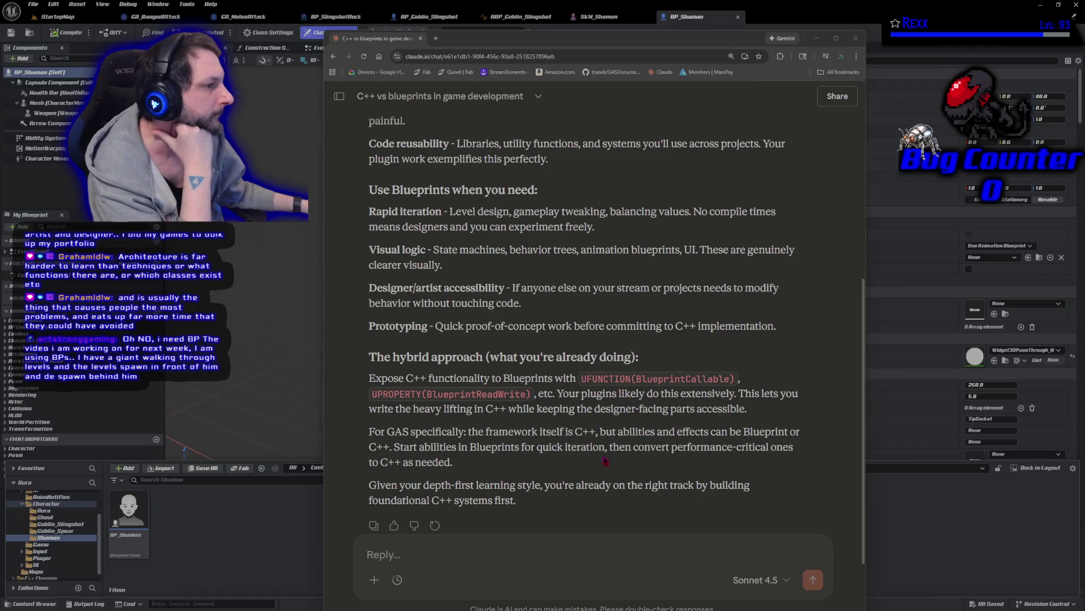
click(420, 38)
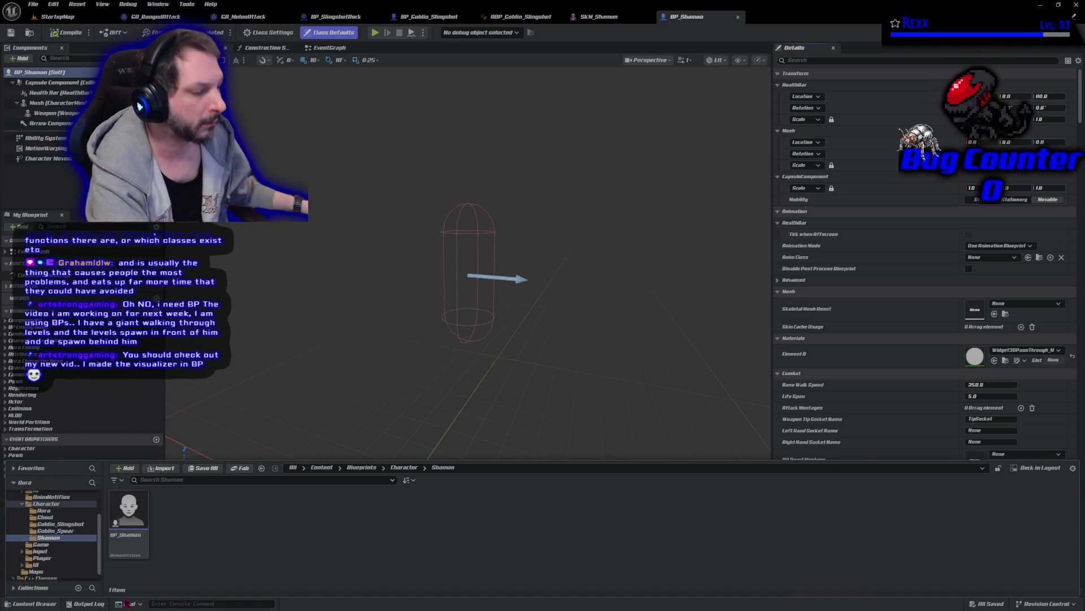
- Go up to the Character folder and bring up the actions for ABP_Enemy
key(alt+Left)
right_click(347, 512)
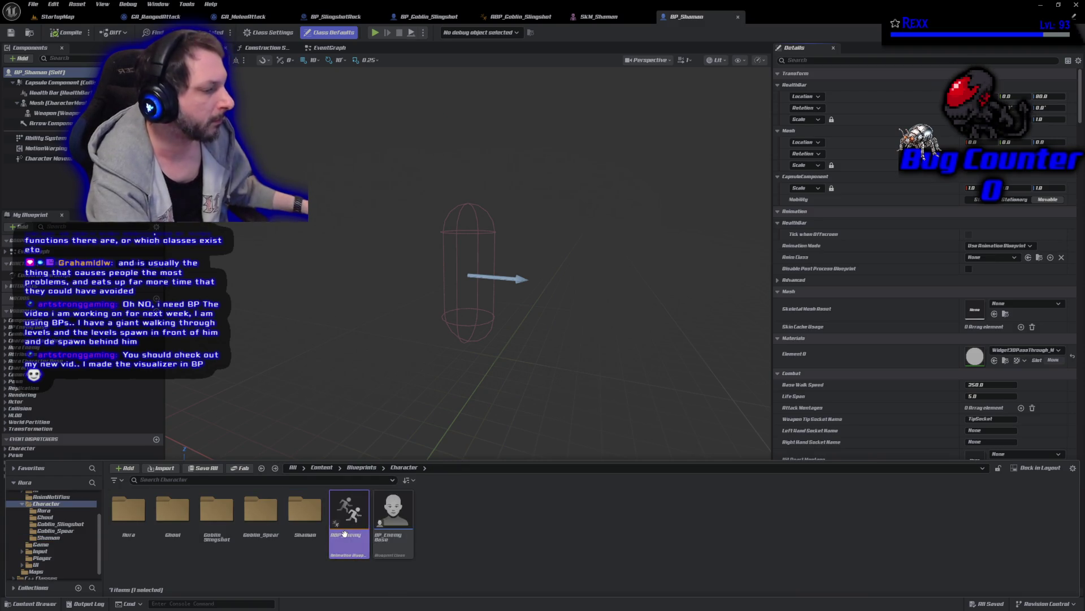
- Create a child animation blueprint from ABP_Enemy using the Sk_Shaman skeleton
click(394, 320)
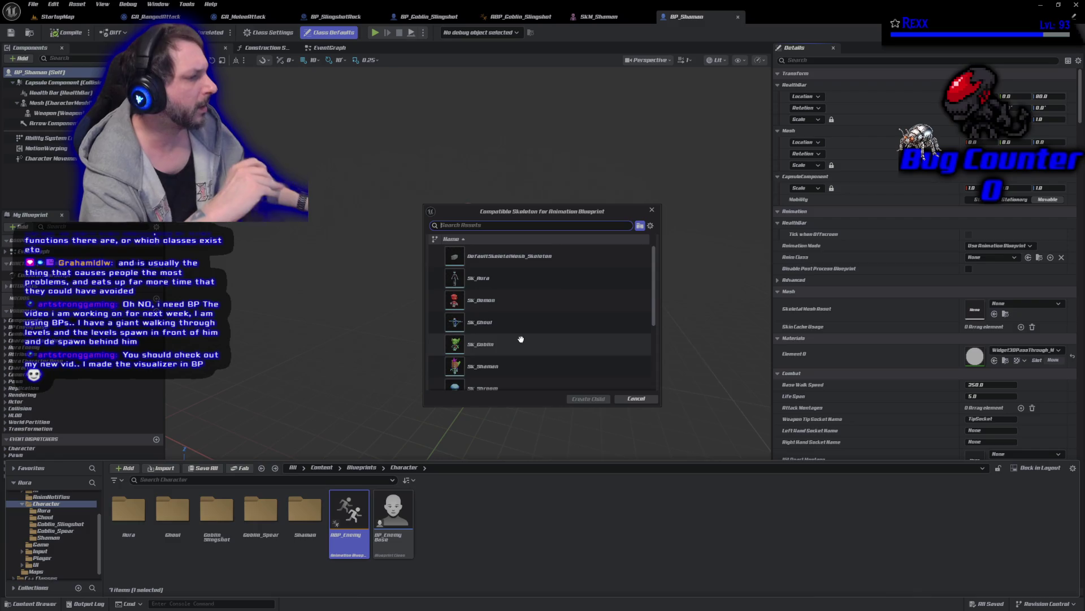
click(524, 366)
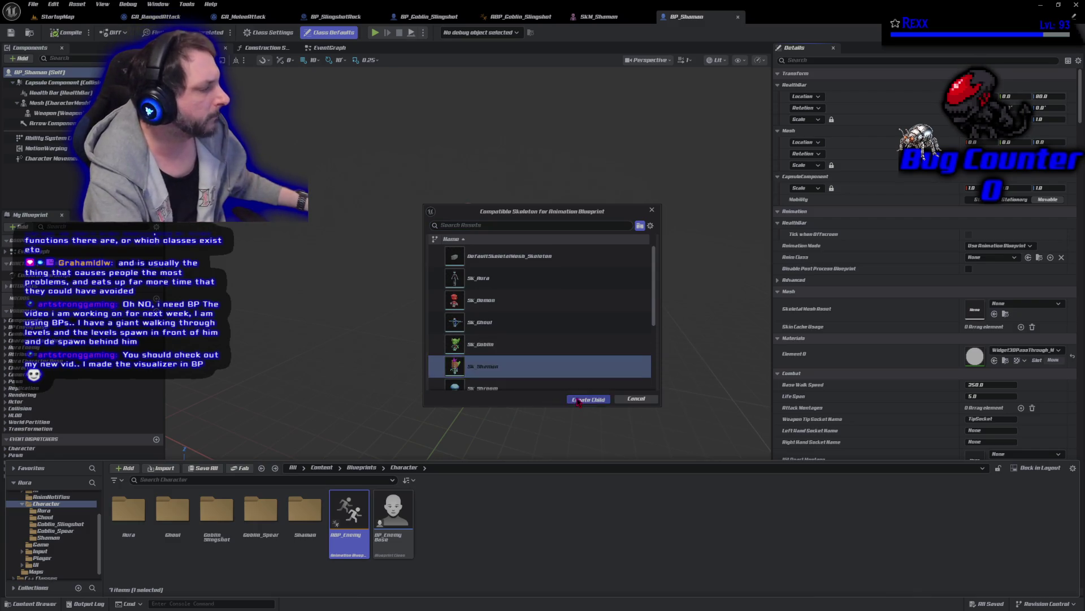
click(578, 401)
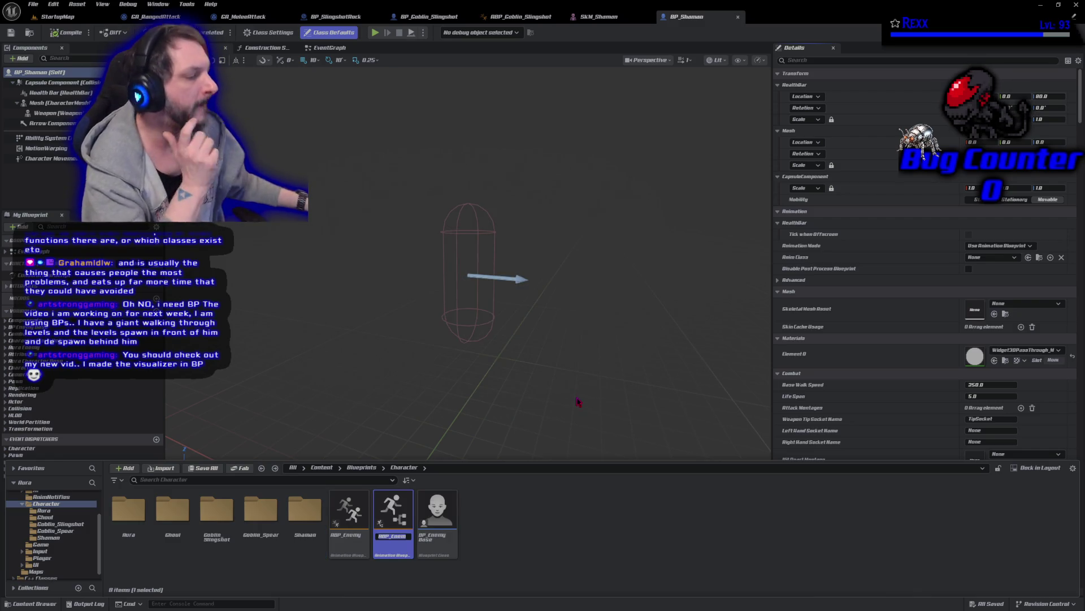
- Name the new animation blueprint ABP_Shaman and drag it into the Shaman folder
text(ABP_Enemy)
key(BackSpace)
key(BackSpace)
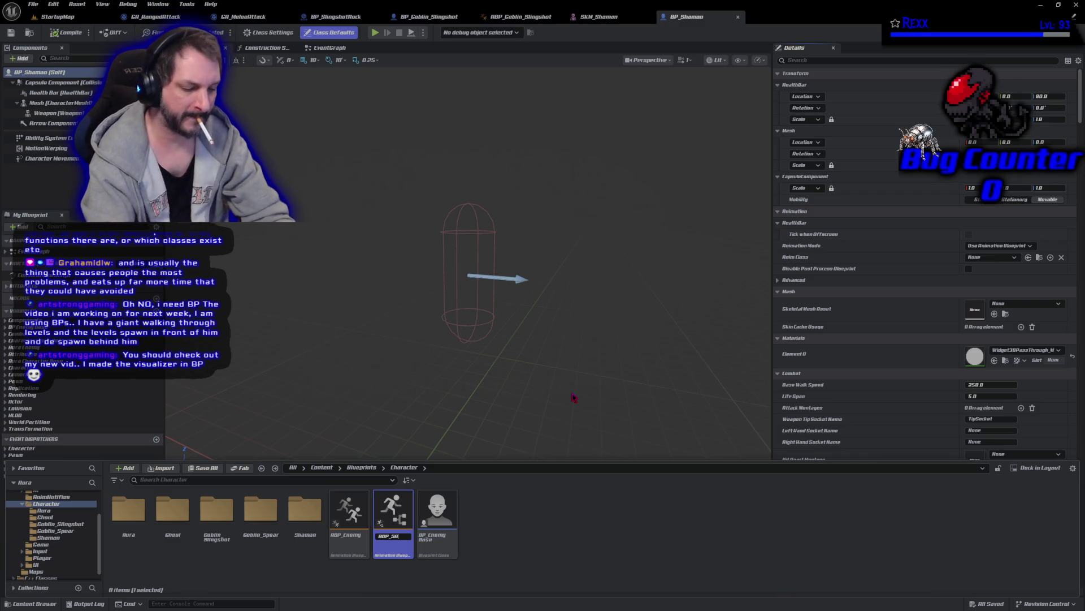
text(aman)
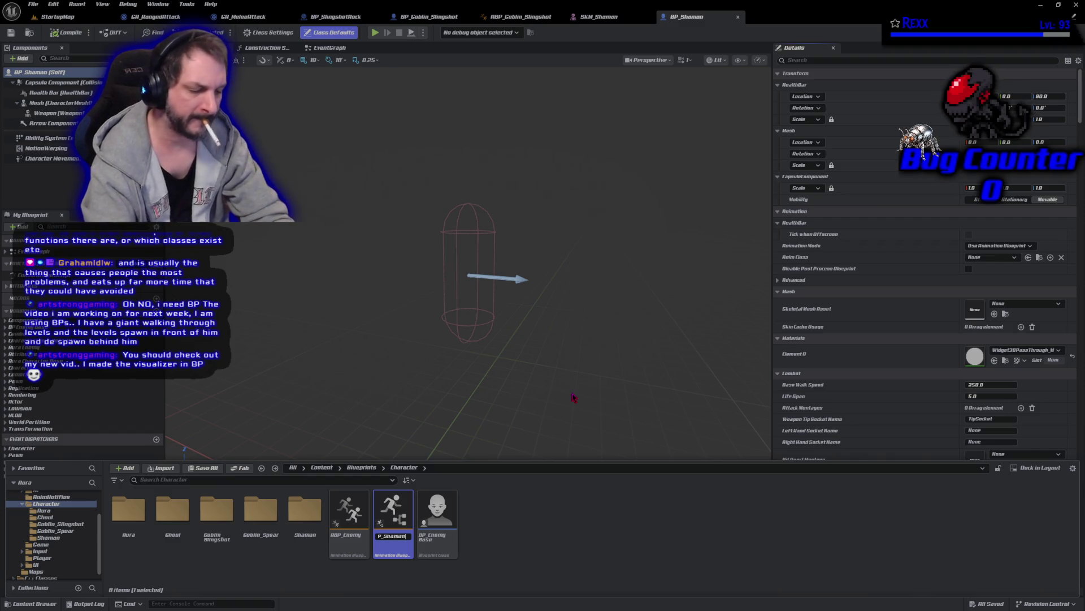
key(Return)
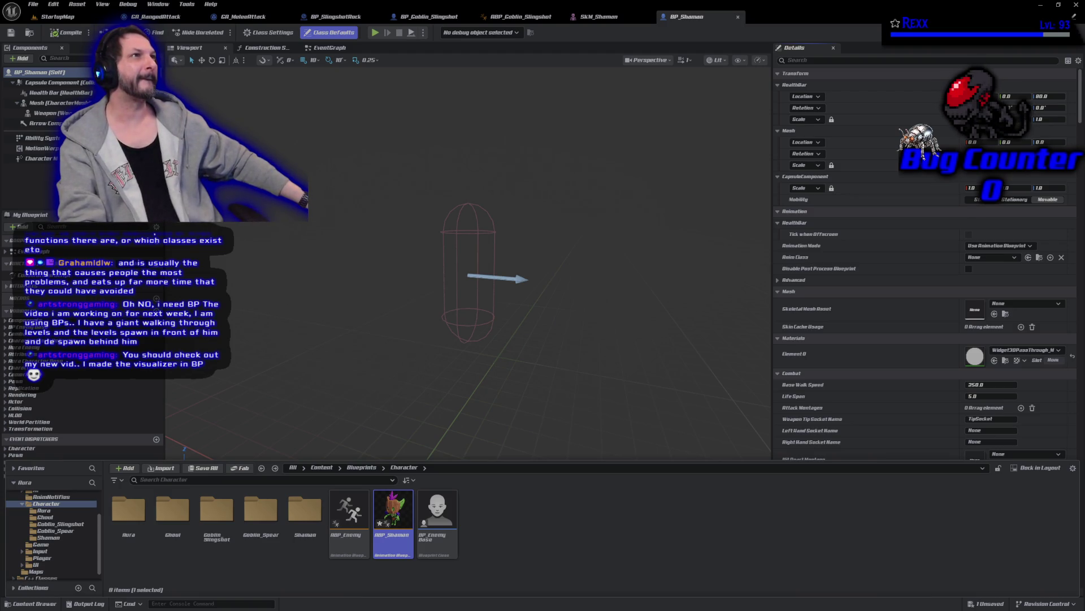
drag(387, 518, 316, 524)
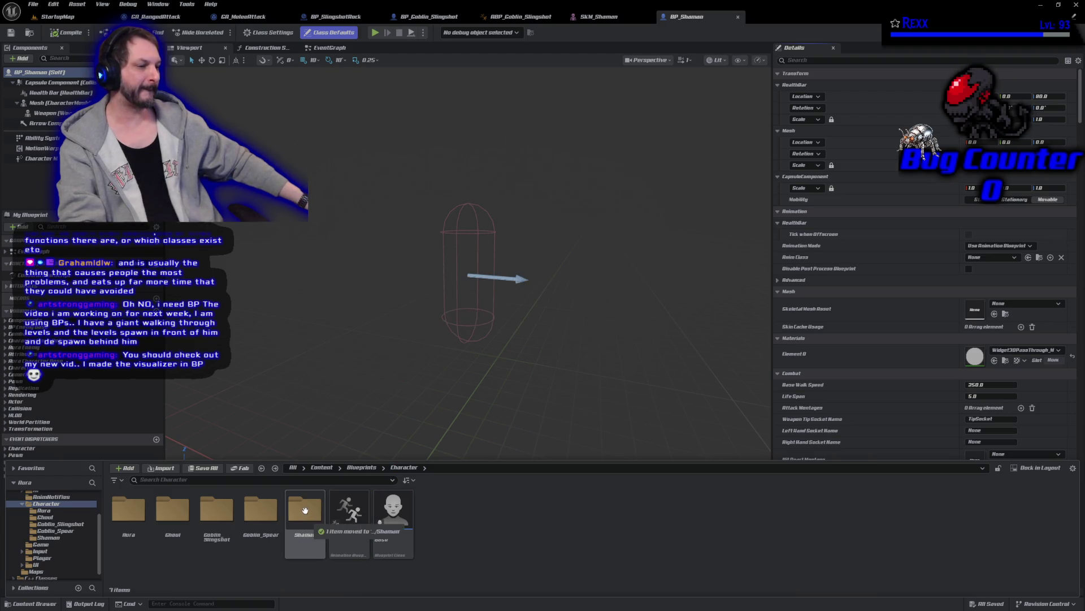
- Open ABP_Shaman from the Shaman folder, close extra tabs, and select BP_Shaman's Mesh component
double_click(305, 510)
double_click(138, 529)
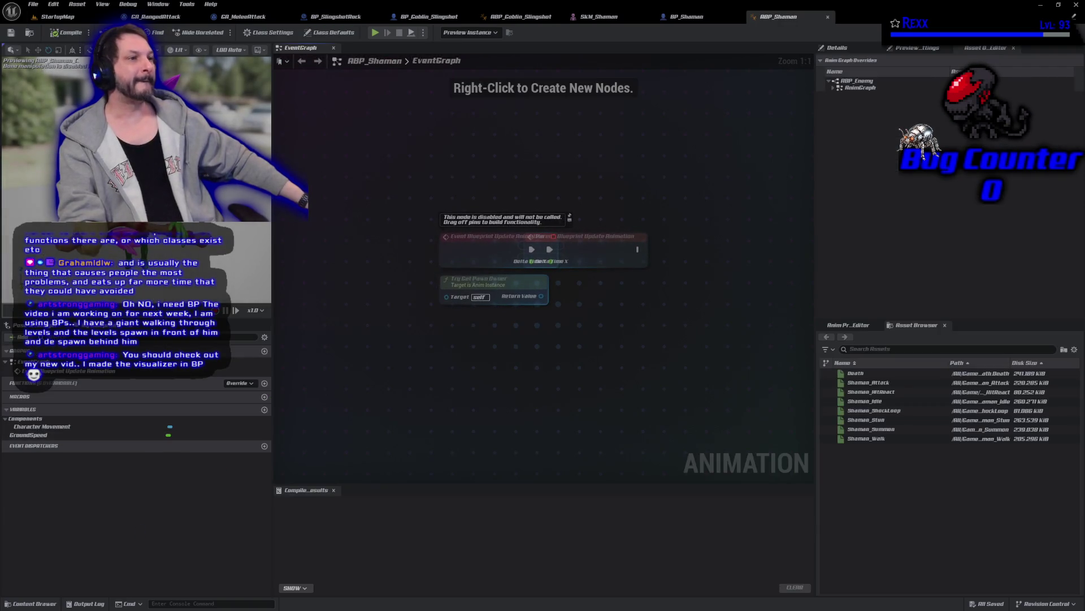
right_click(146, 19)
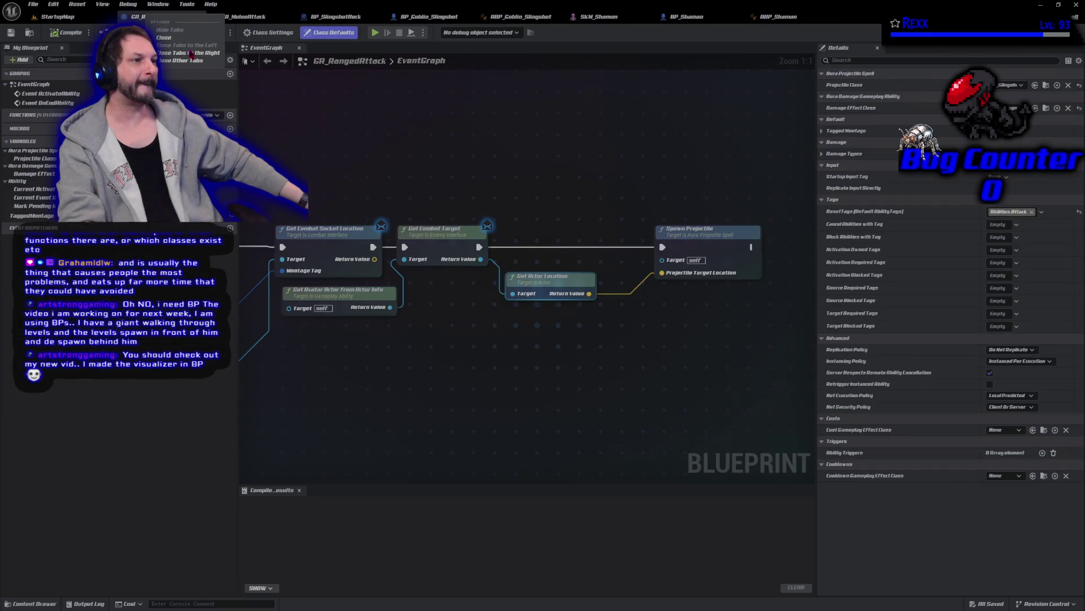
click(694, 21)
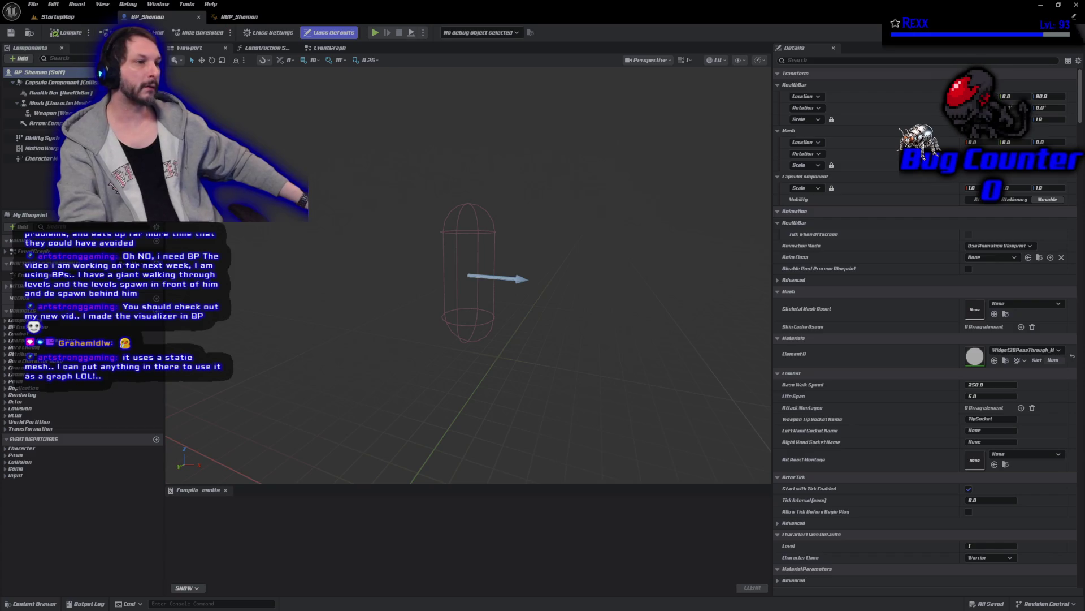
click(50, 103)
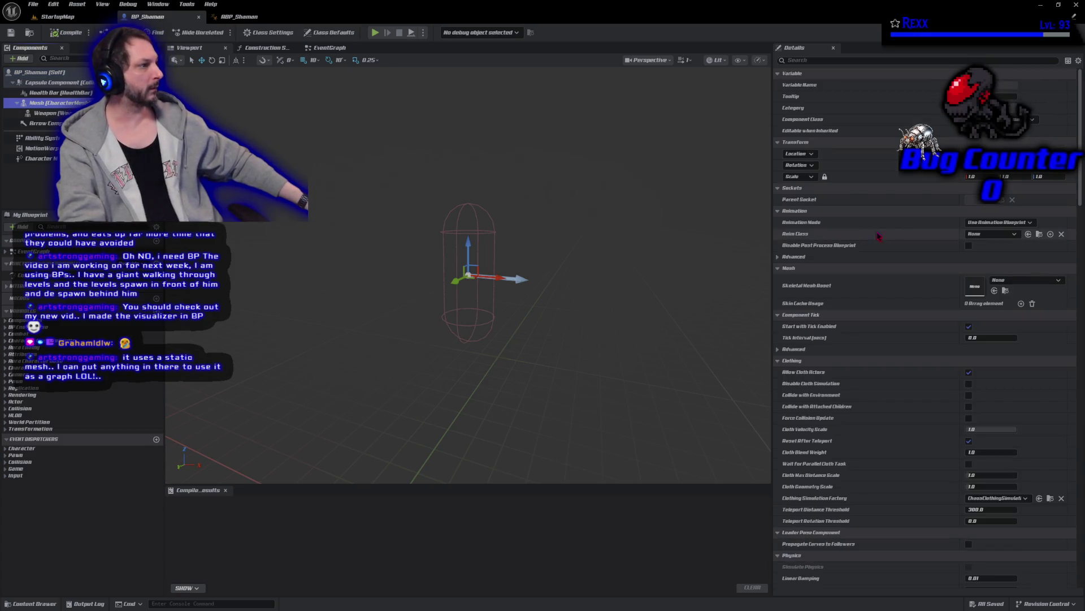
click(1029, 280)
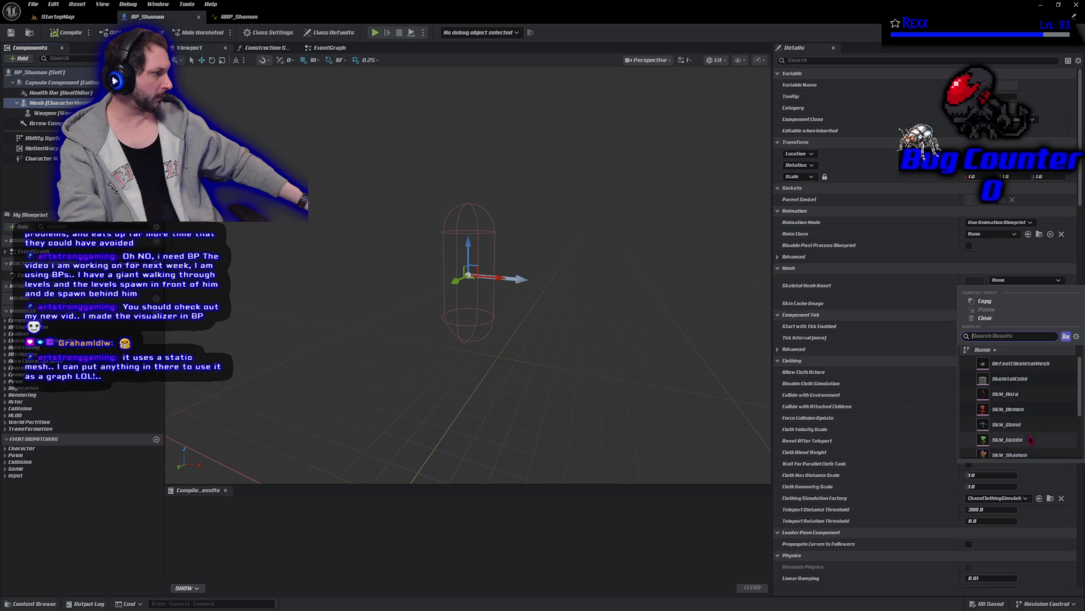
click(1009, 455)
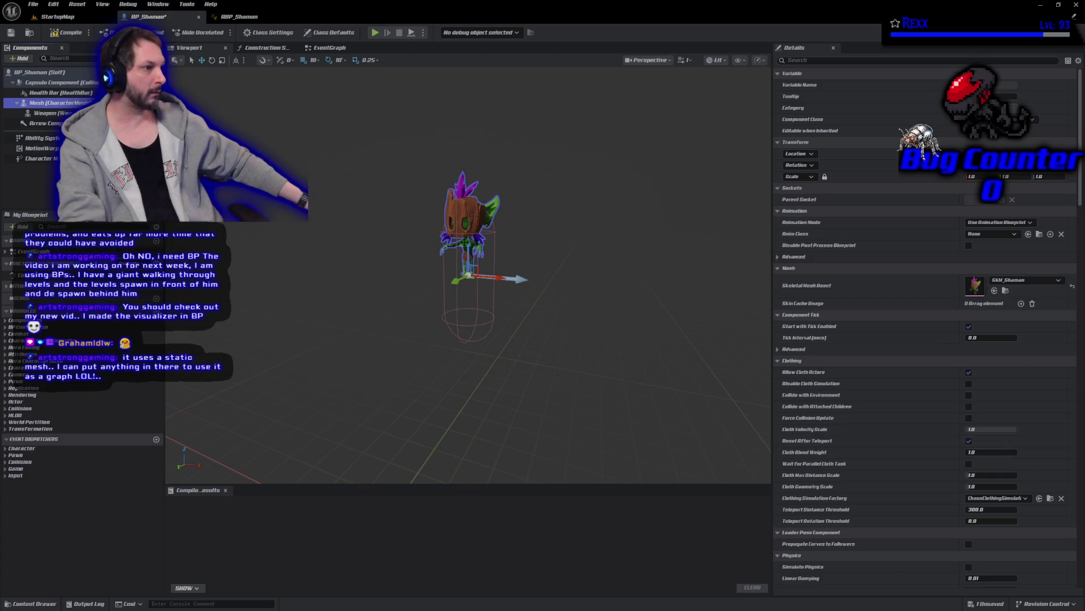
drag(467, 266, 467, 337)
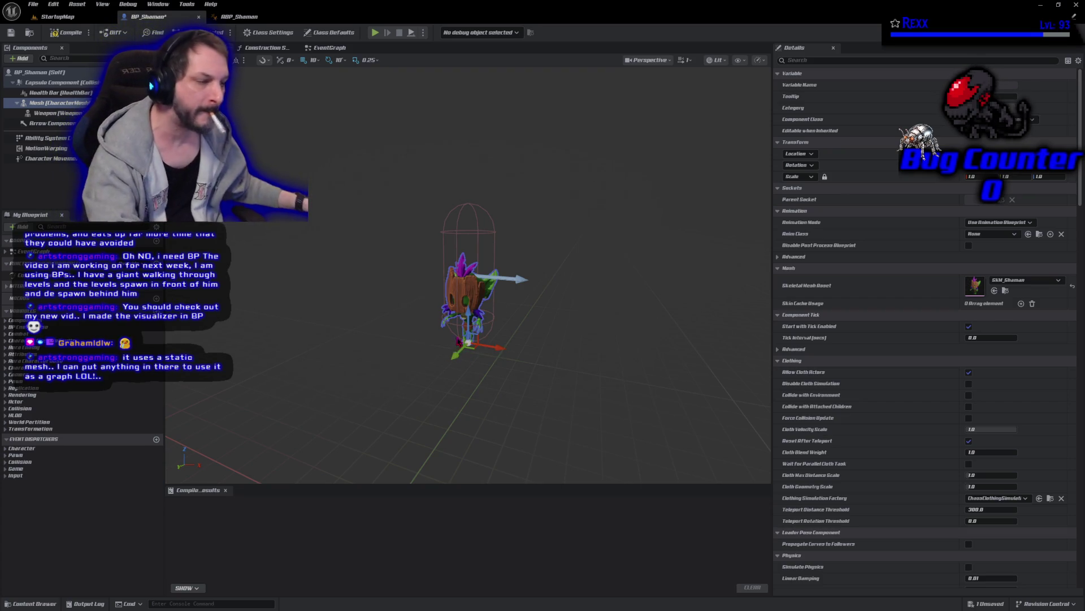
key(e)
drag(512, 357, 480, 368)
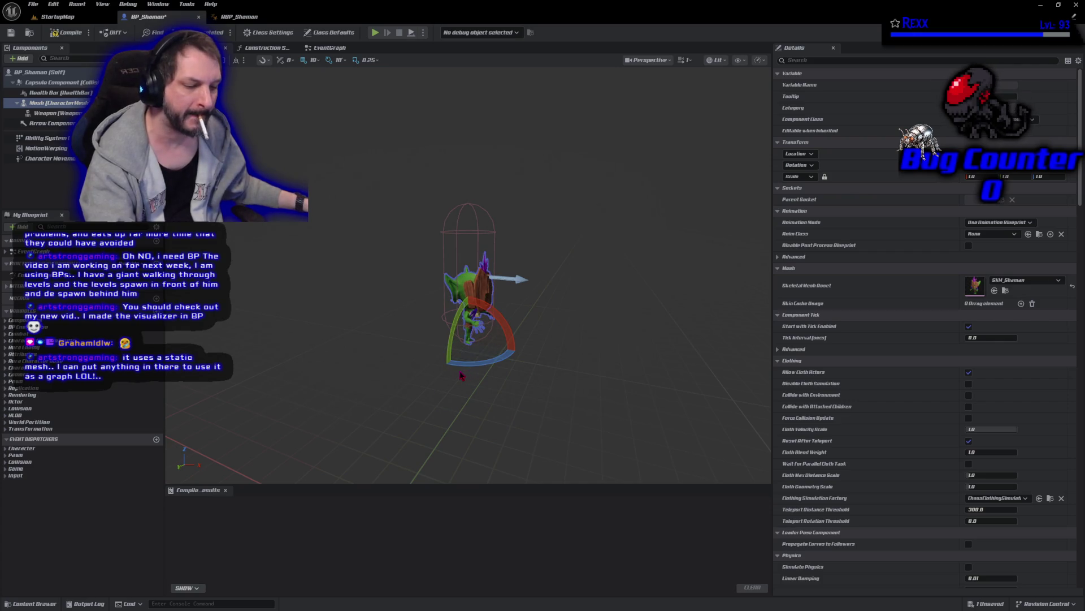
key(r)
key(w)
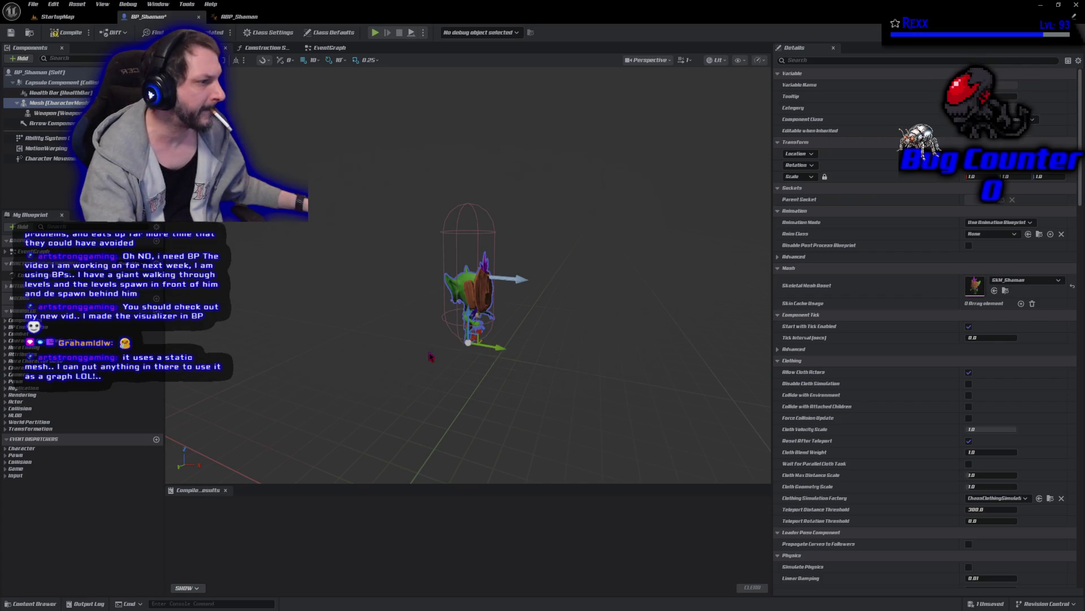
click(59, 35)
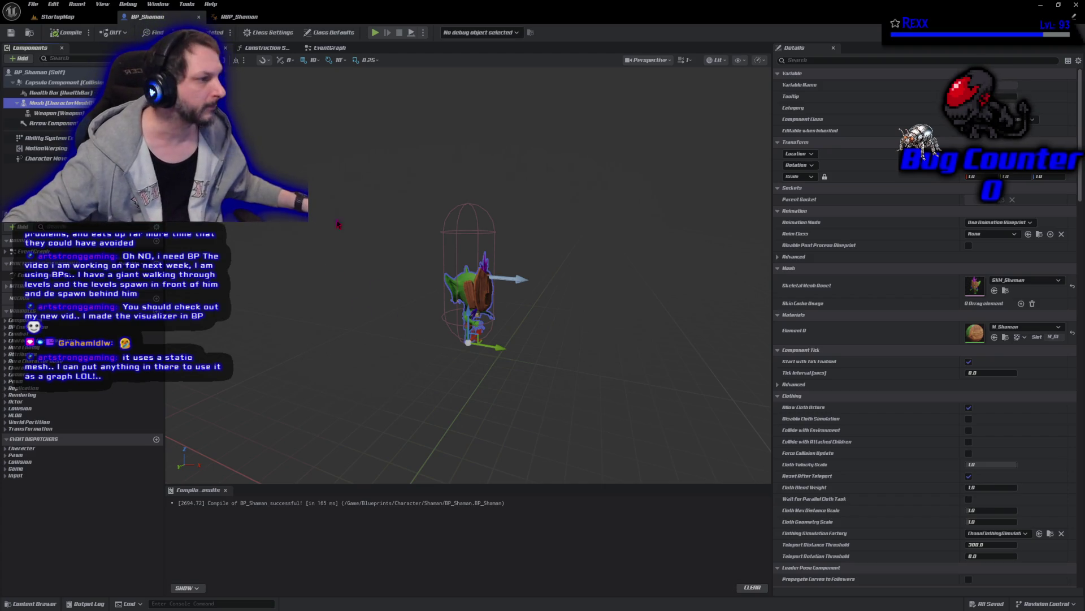
click(362, 284)
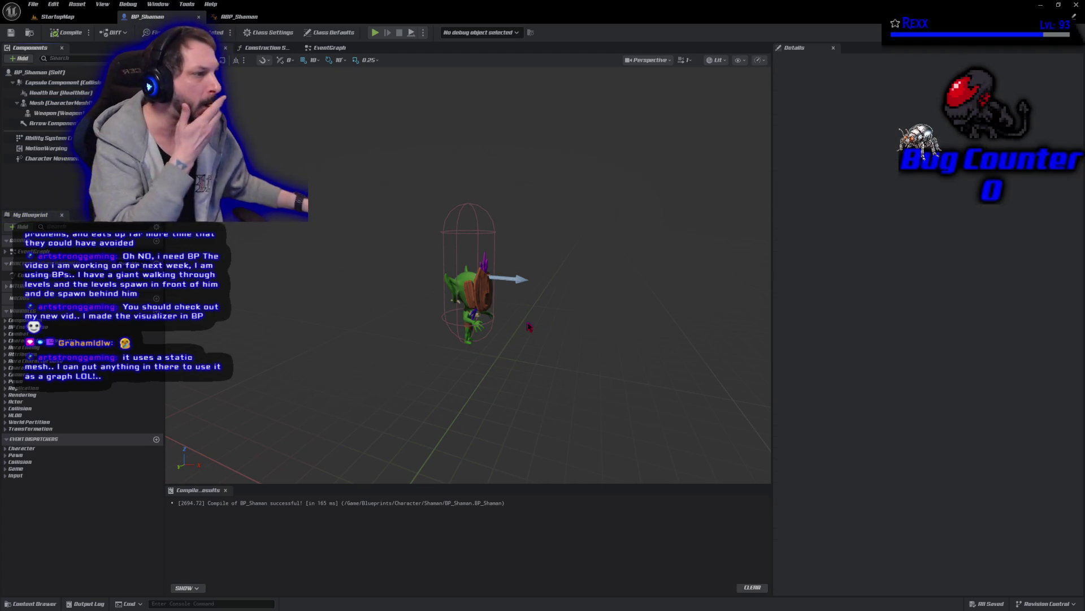
drag(469, 339, 469, 299)
mouse_move(461, 402)
mouse_down()
mouse_move(520, 266)
mouse_move(339, 255)
mouse_move(454, 225)
mouse_move(521, 315)
mouse_up()
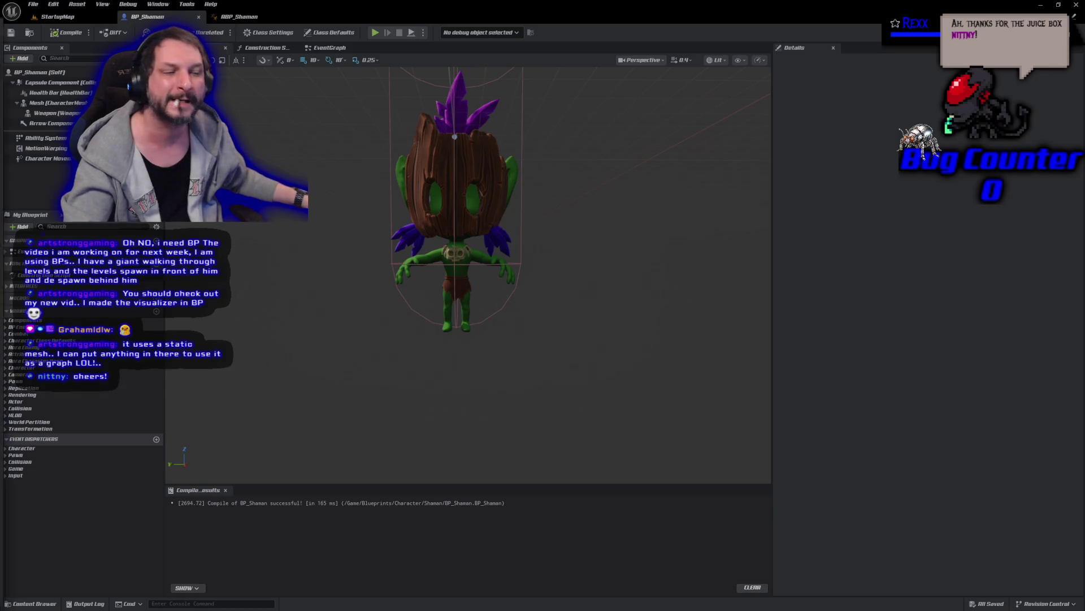
key(alt+Tab)
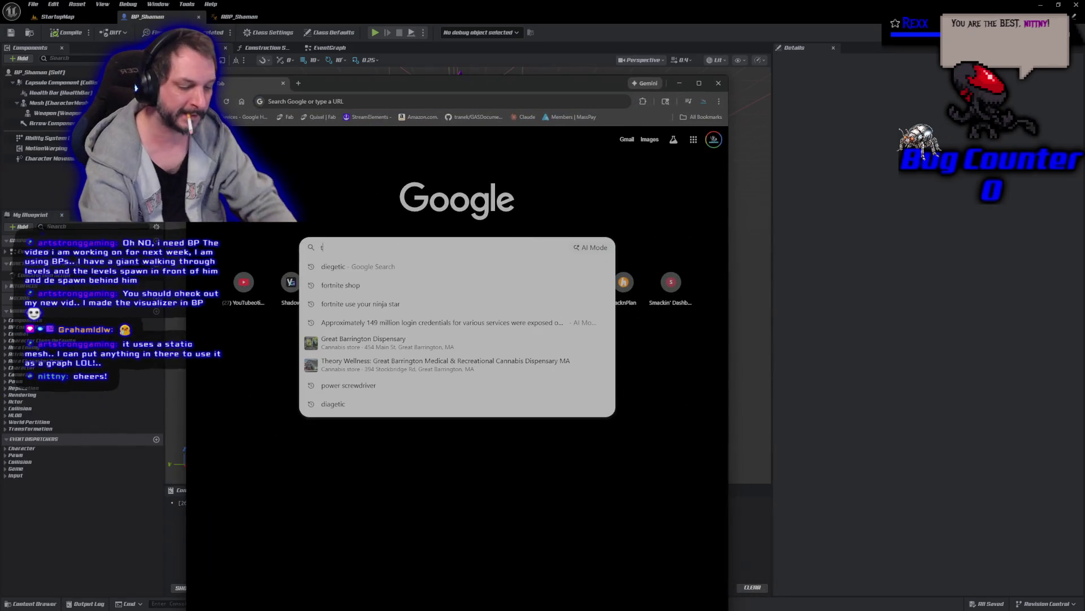
text(he pu8rge)
key(Return)
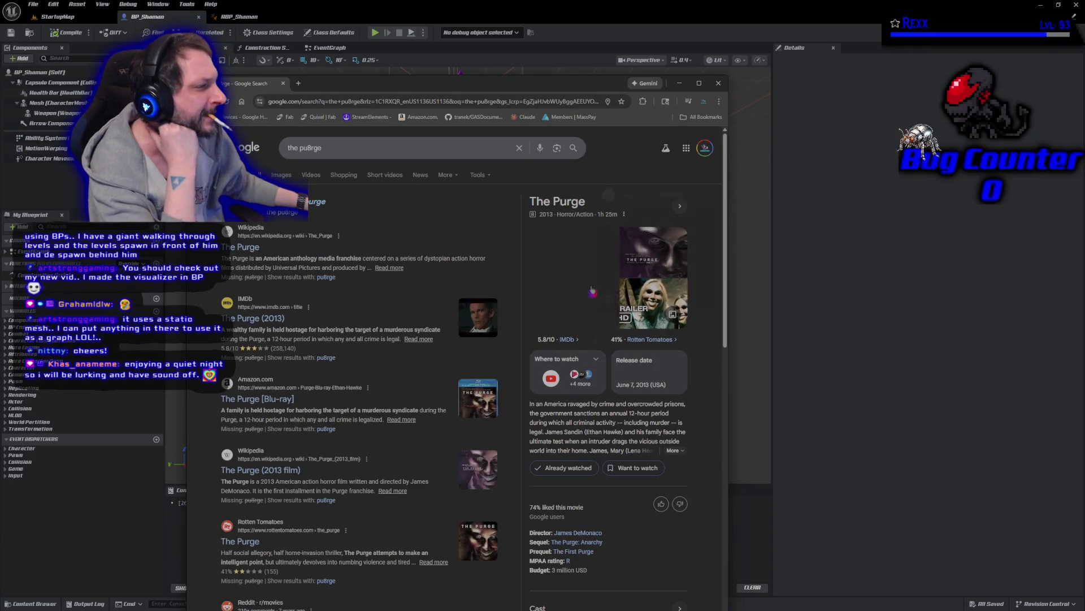
click(592, 291)
click(232, 247)
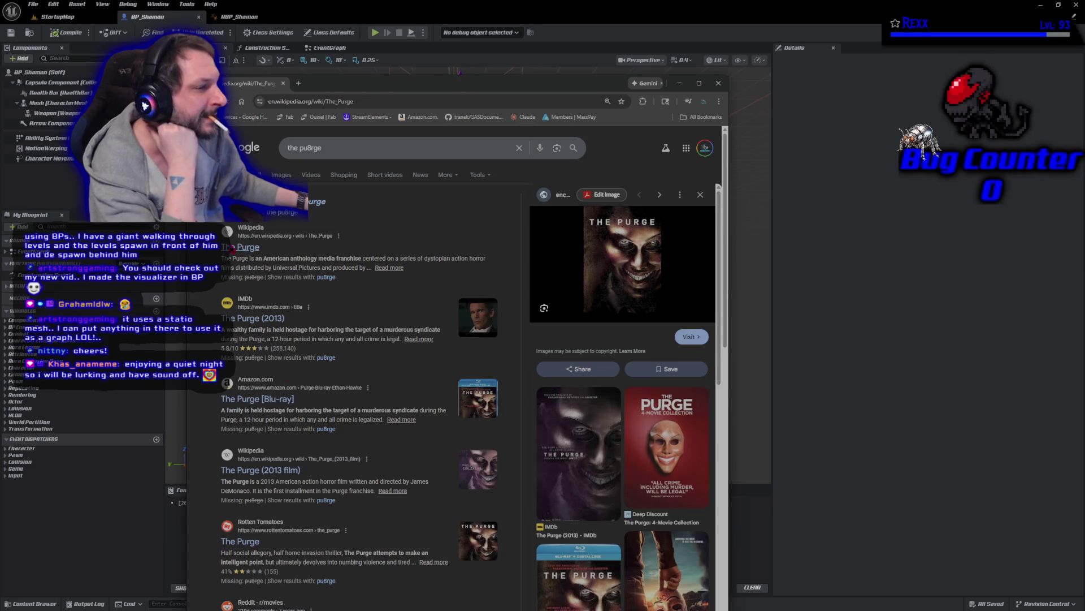
scroll(364, 437, down, 10)
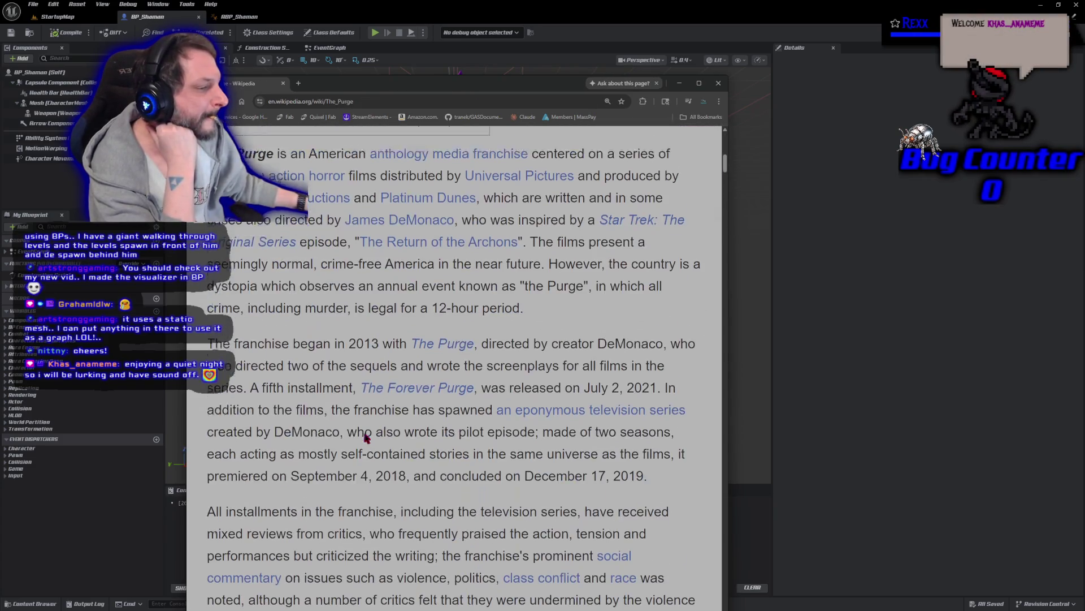
scroll(361, 436, down, 10)
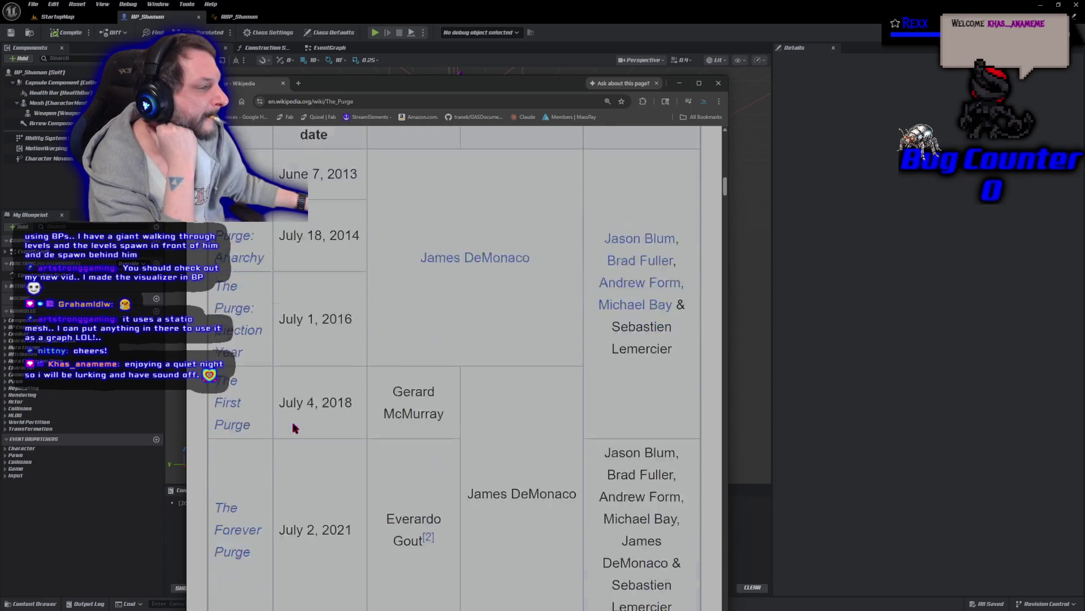
scroll(294, 428, up, 20)
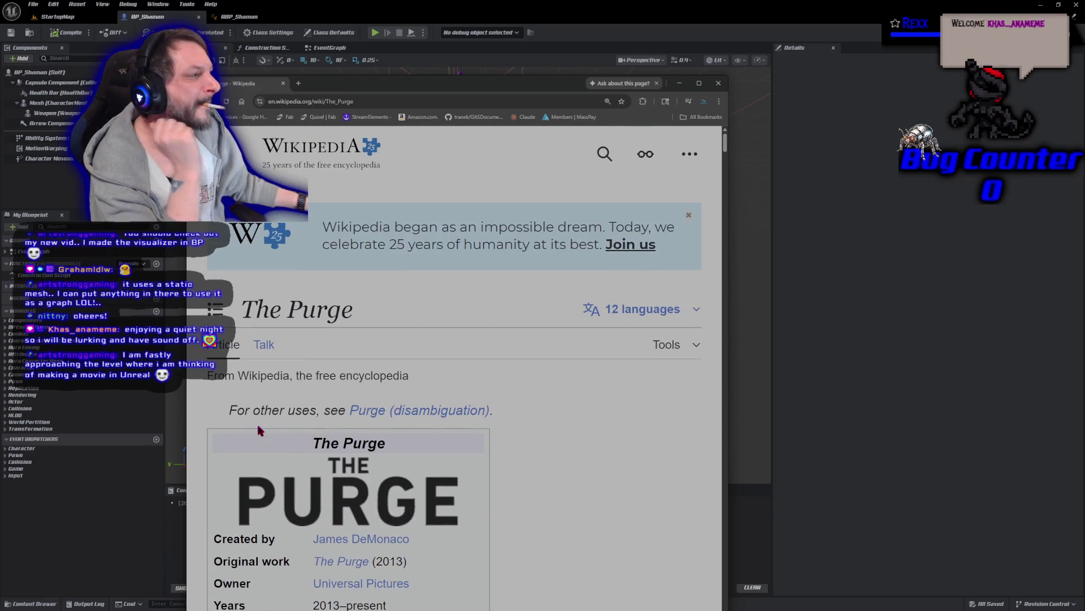
scroll(260, 431, down, 2)
right_click(219, 253)
click(264, 83)
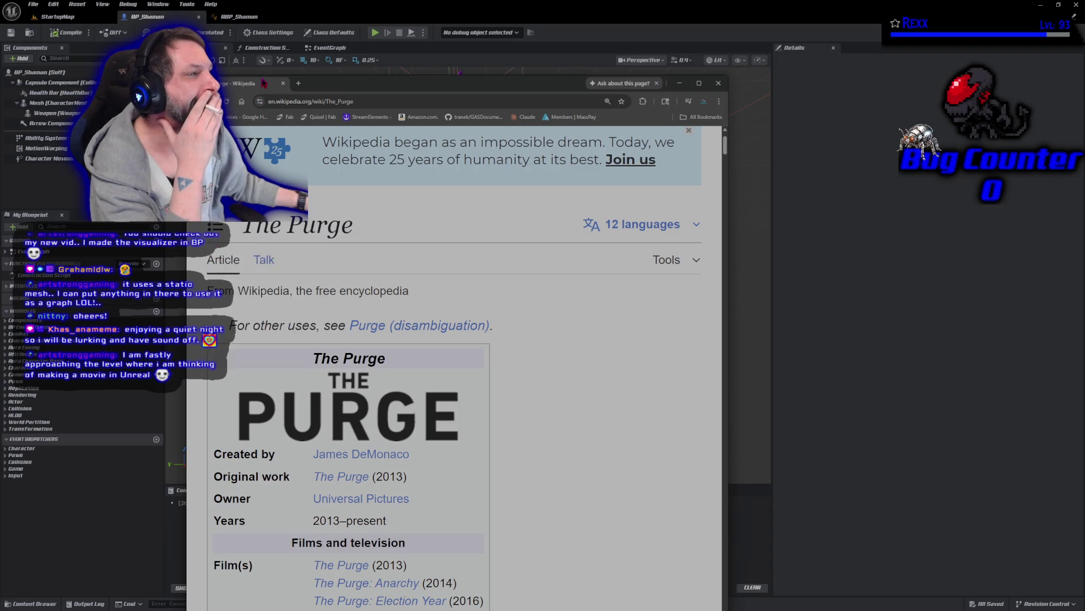
key(alt+Tab)
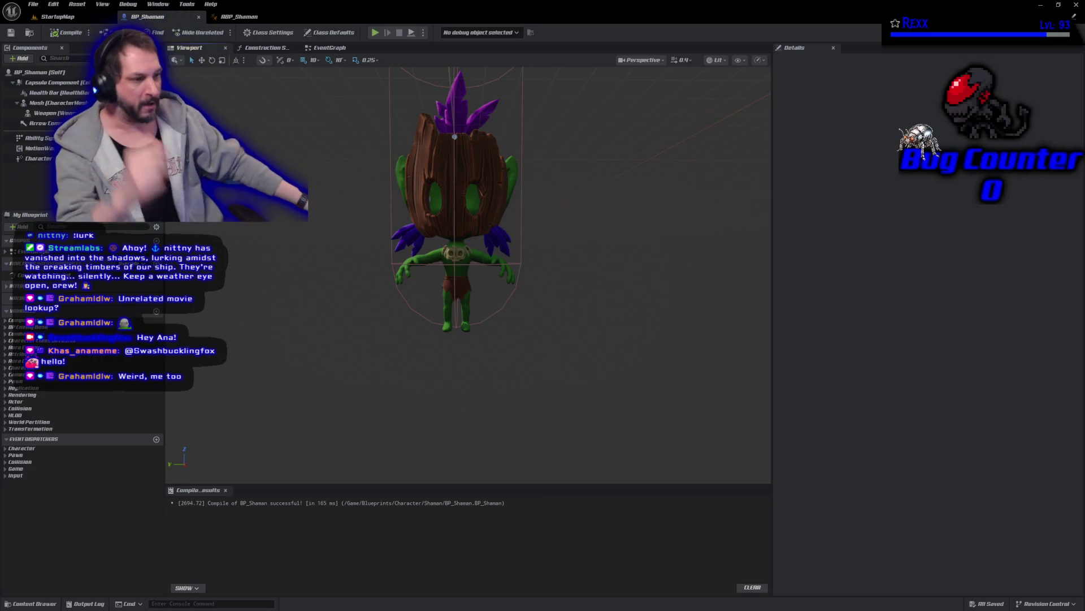
mouse_move(382, 362)
mouse_down()
mouse_move(409, 325)
mouse_move(472, 314)
mouse_up()
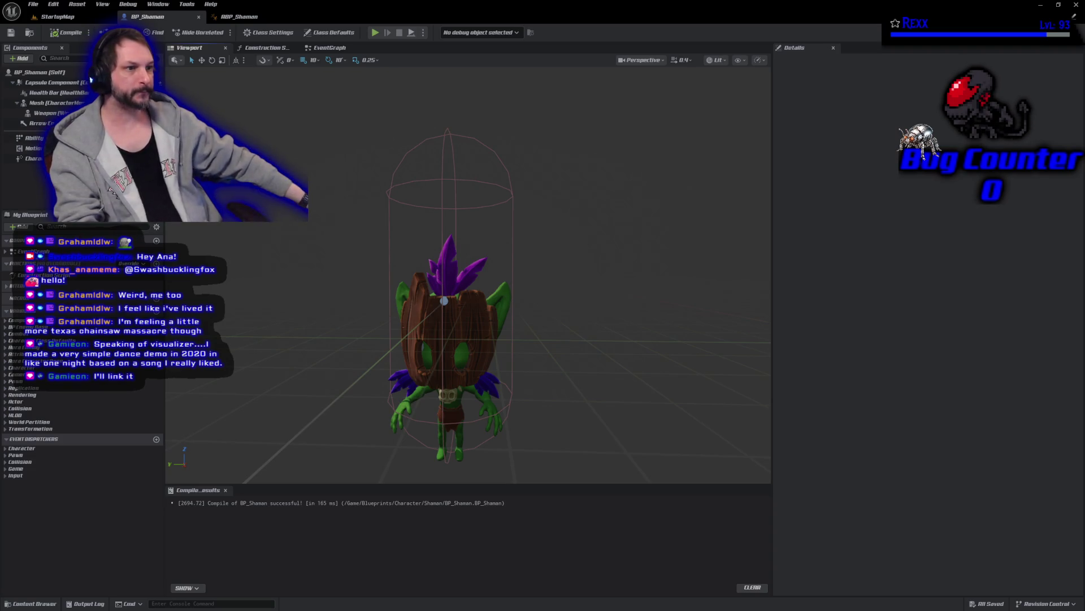
- Set Capsule Component half height to 58, then drag the Mesh up along Z inside it
click(56, 82)
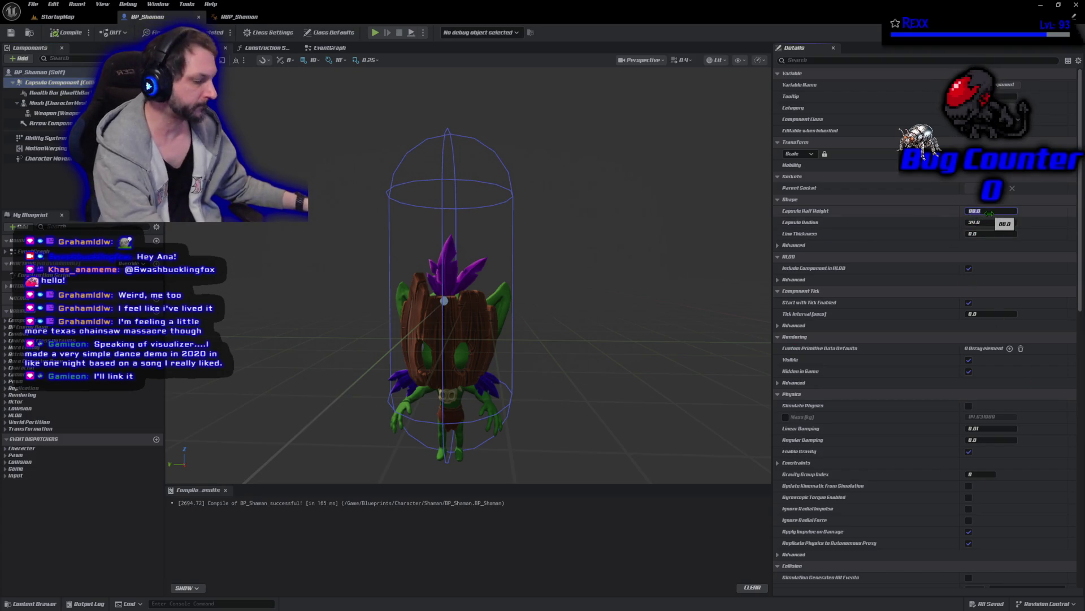
text(58)
key(Return)
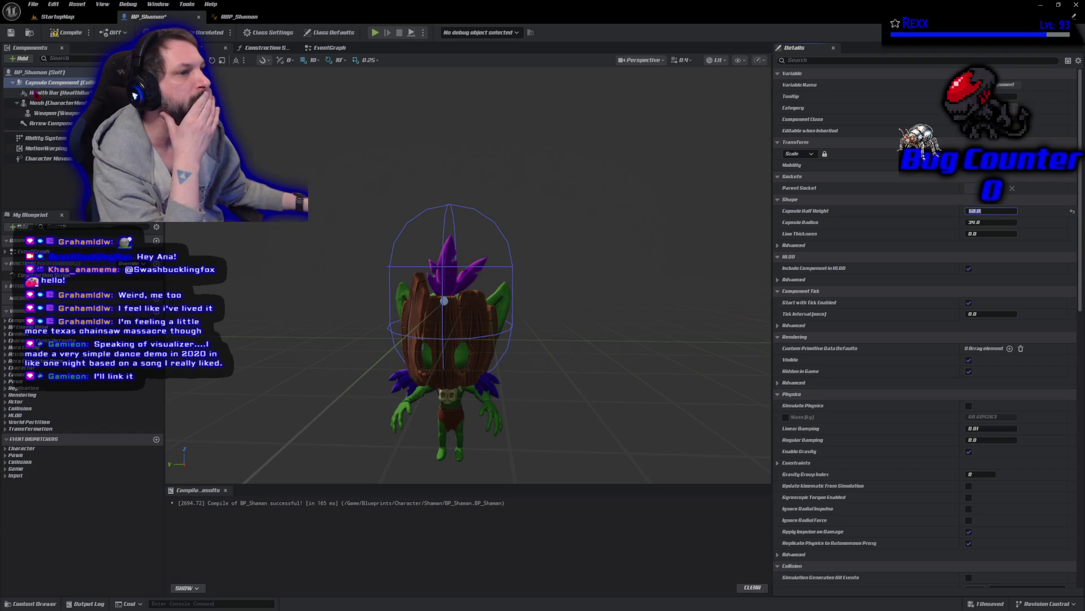
click(51, 103)
drag(450, 425, 445, 347)
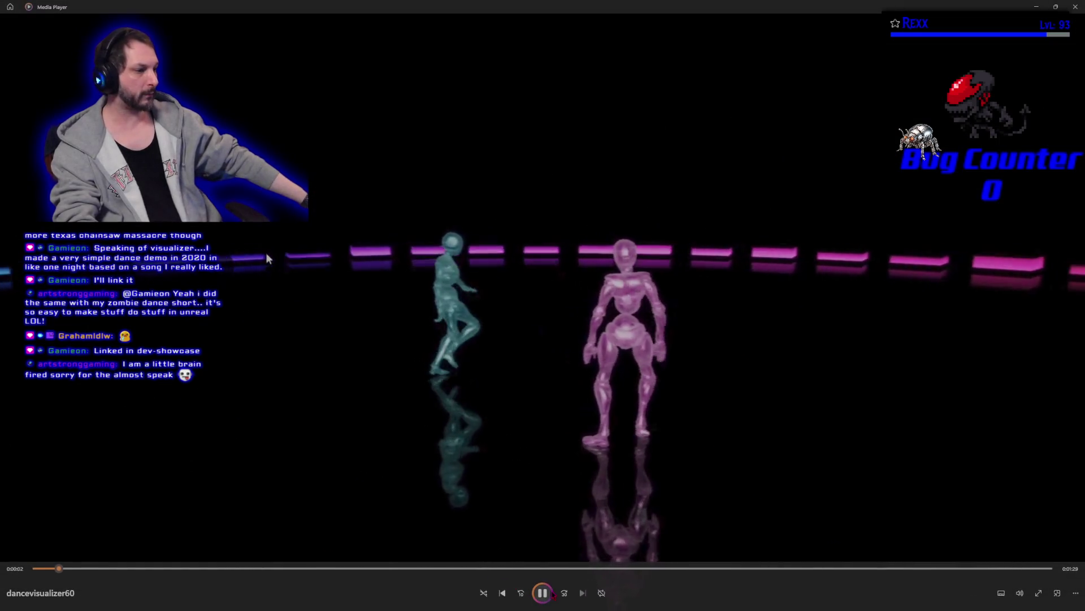
- Pause the dancevisualizer60 video in Media Player
click(267, 258)
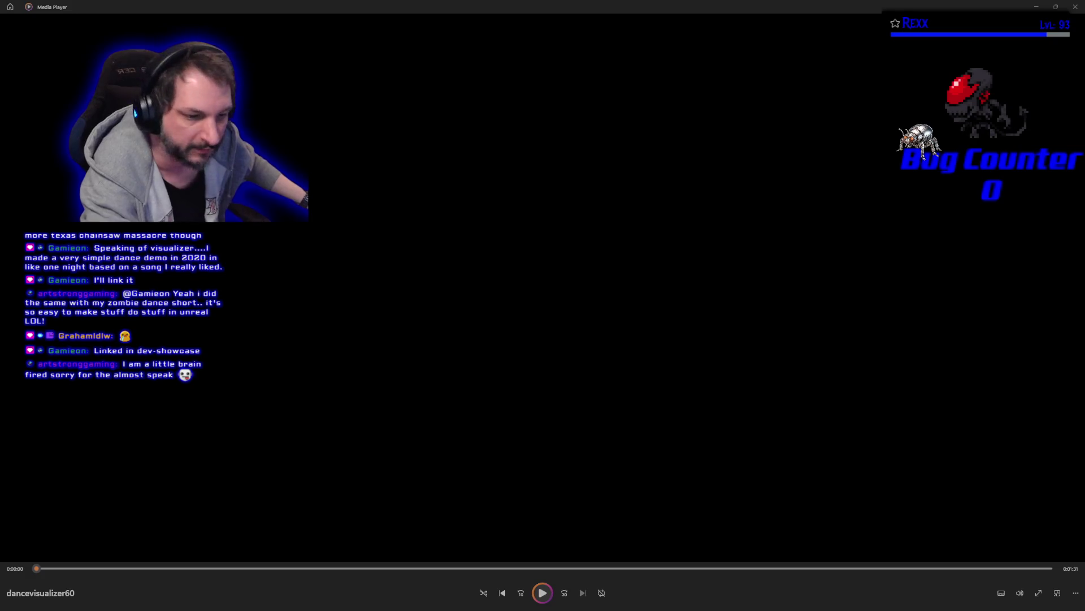
- Play the dancevisualizer60 clip, close Media Player, and bring the YouTube trailer window over the editor
click(541, 595)
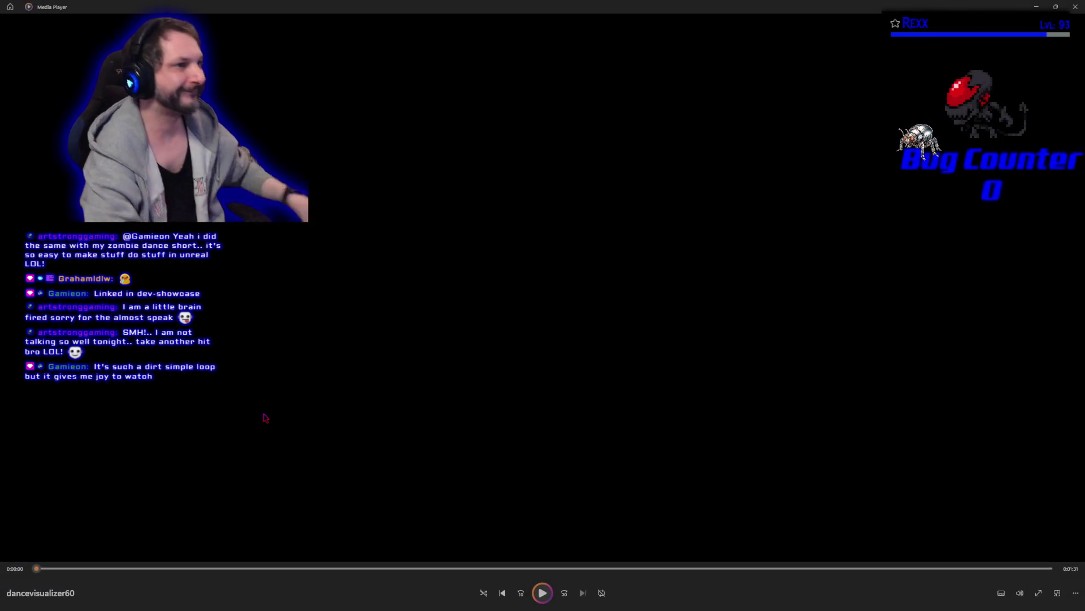
click(1076, 7)
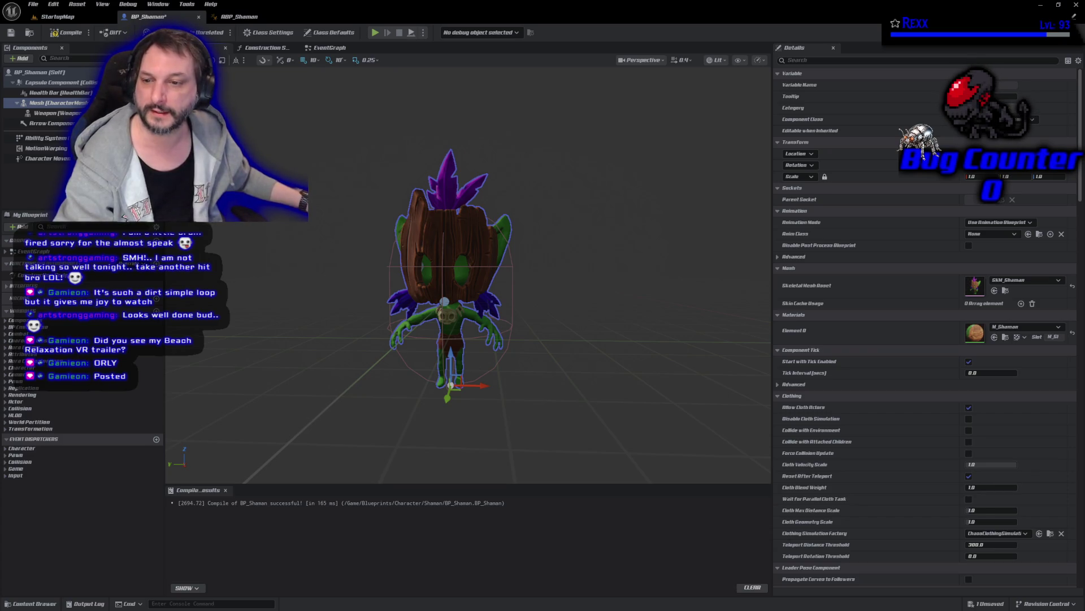
mouse_move(0, 398)
mouse_down()
mouse_move(57, 399)
mouse_move(330, 147)
mouse_up()
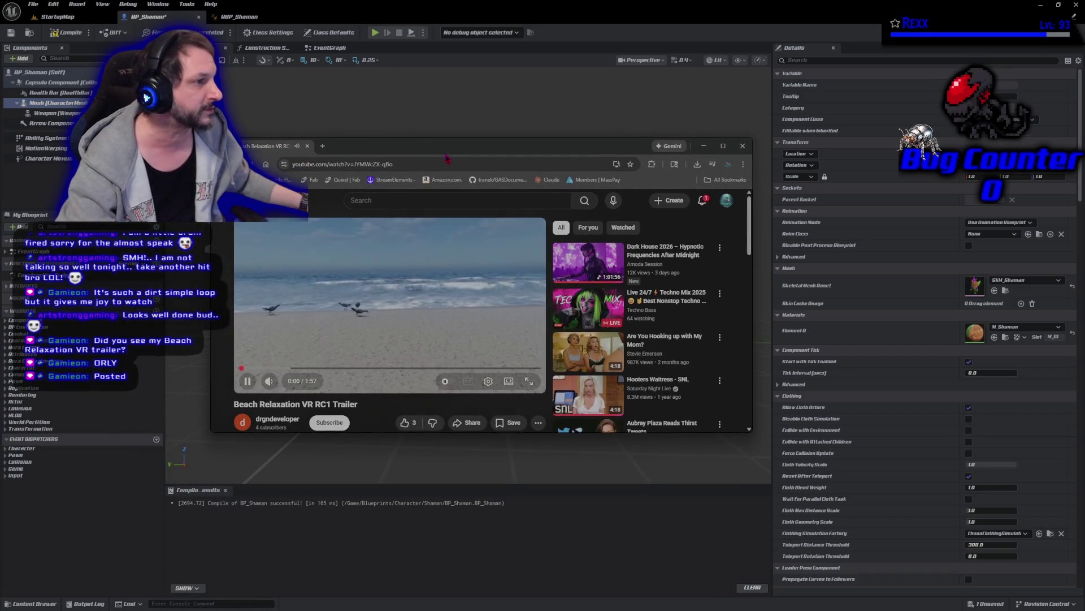
- Watch the Beach Relaxation VR RC1 Trailer full screen in a maximized browser, pause near the end, and exit full screen
double_click(448, 149)
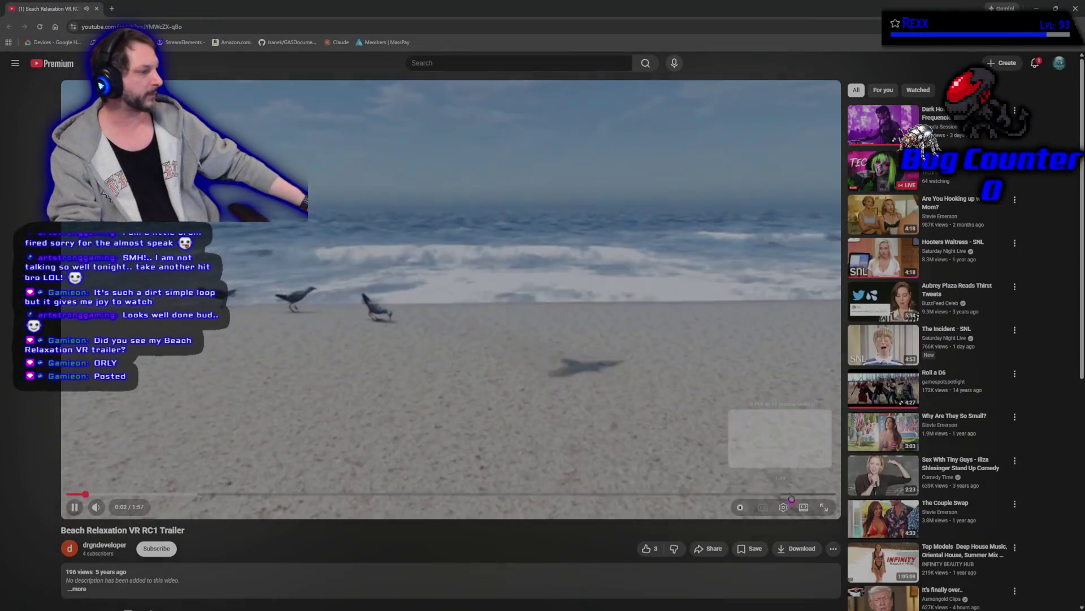
click(833, 514)
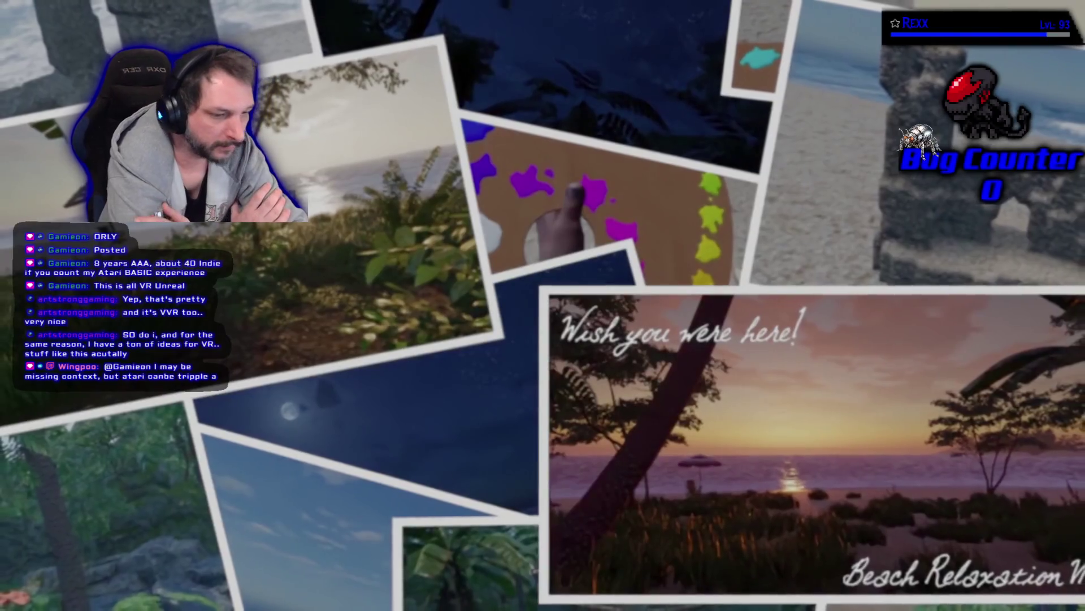
mouse_move(330, 390)
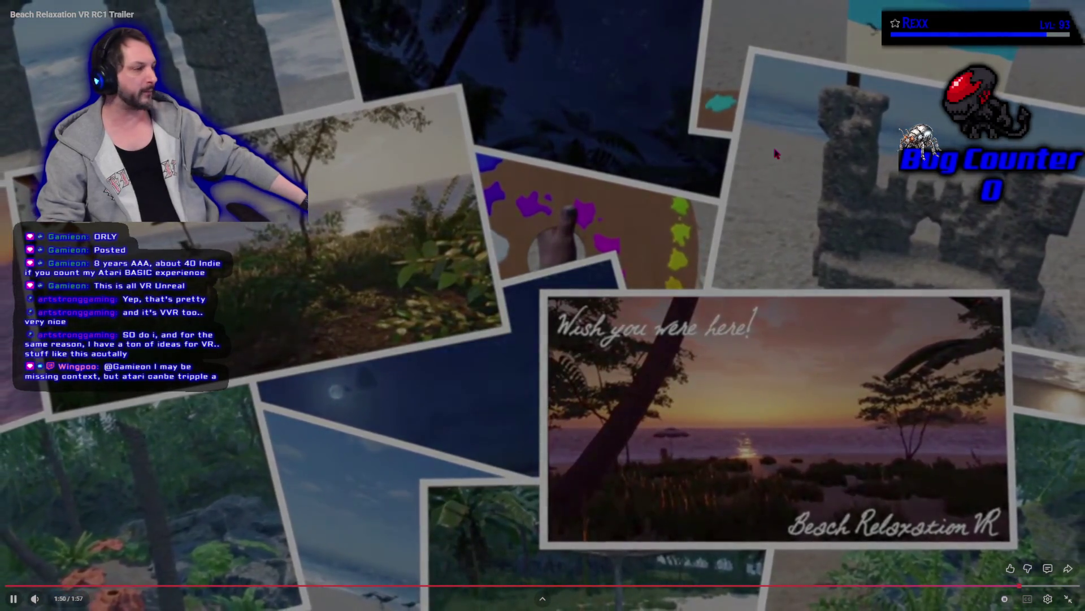
click(759, 177)
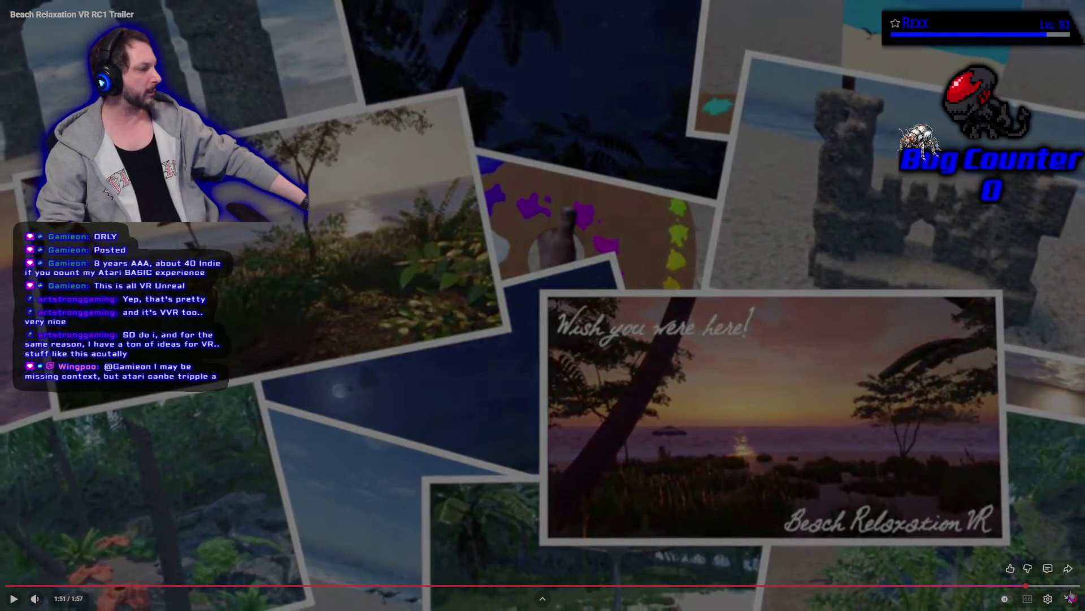
click(1069, 598)
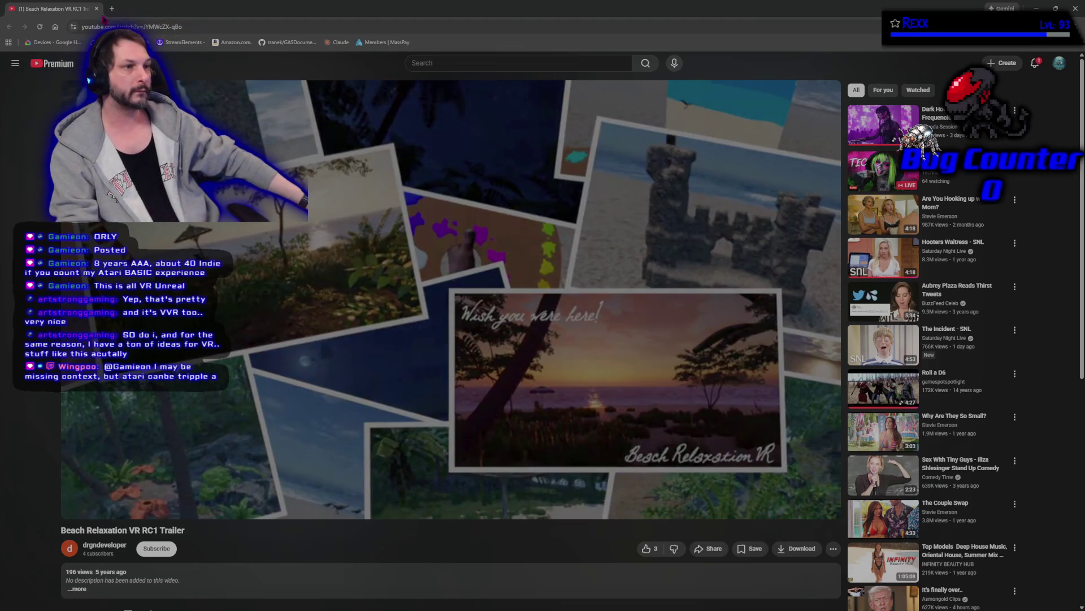
- Like the Beach Relaxation VR RC1 Trailer, scroll to the comments, then switch back to Unreal Editor
click(646, 549)
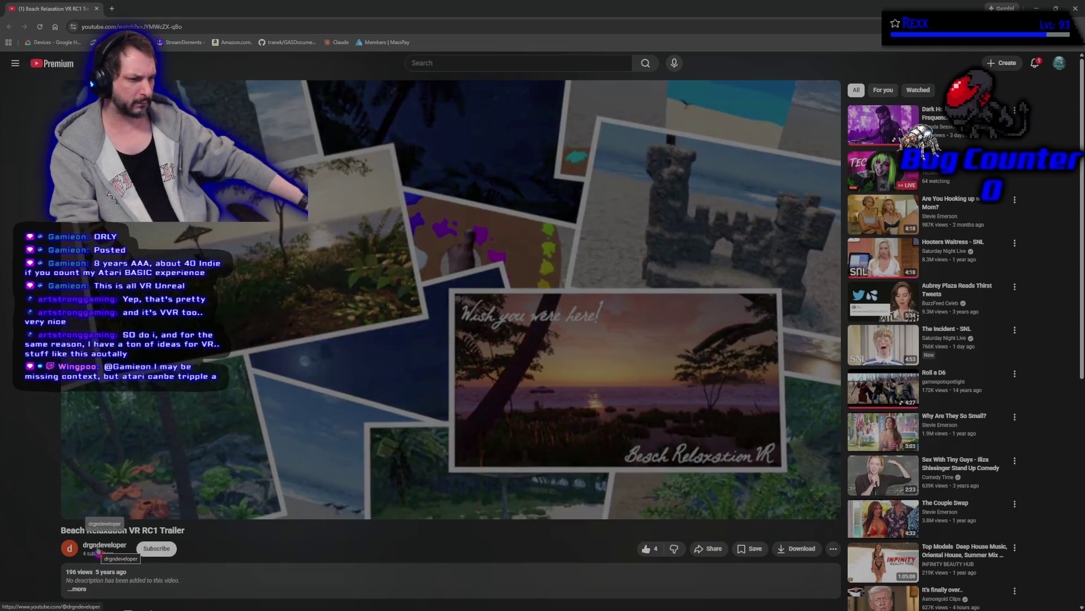
scroll(97, 549, down, 4)
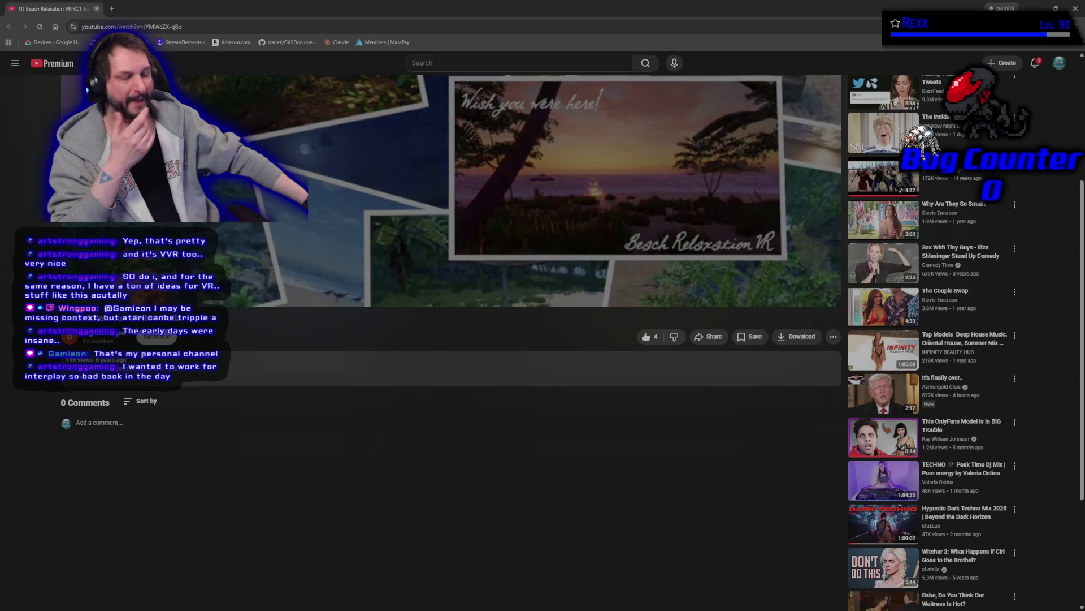
key(alt+Tab)
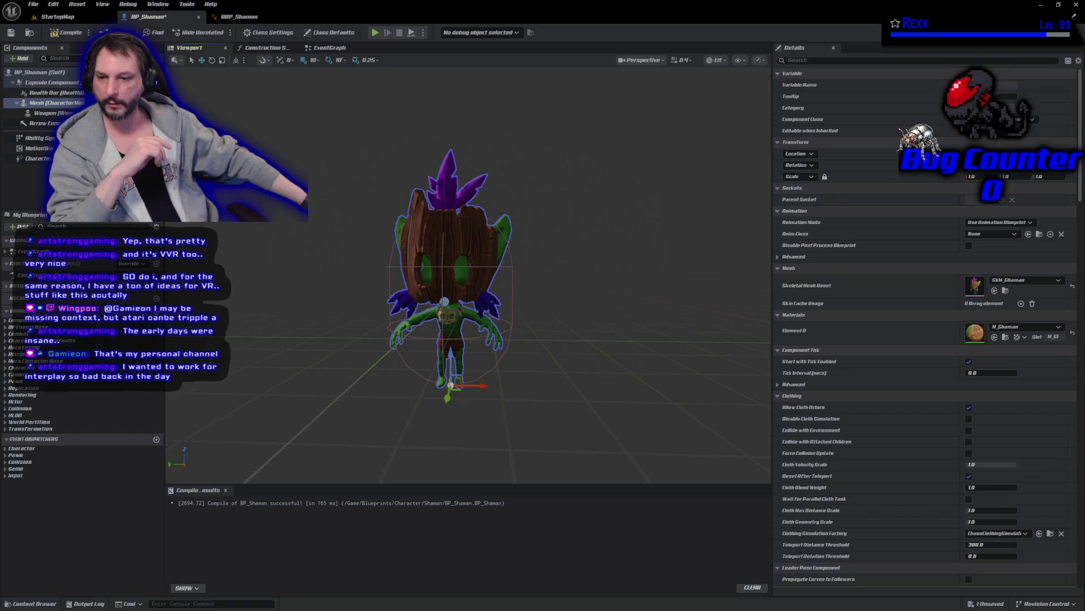
- Close the Chrome window showing the YouTube trailer to return to the BP_Shaman editor
key(alt+Tab)
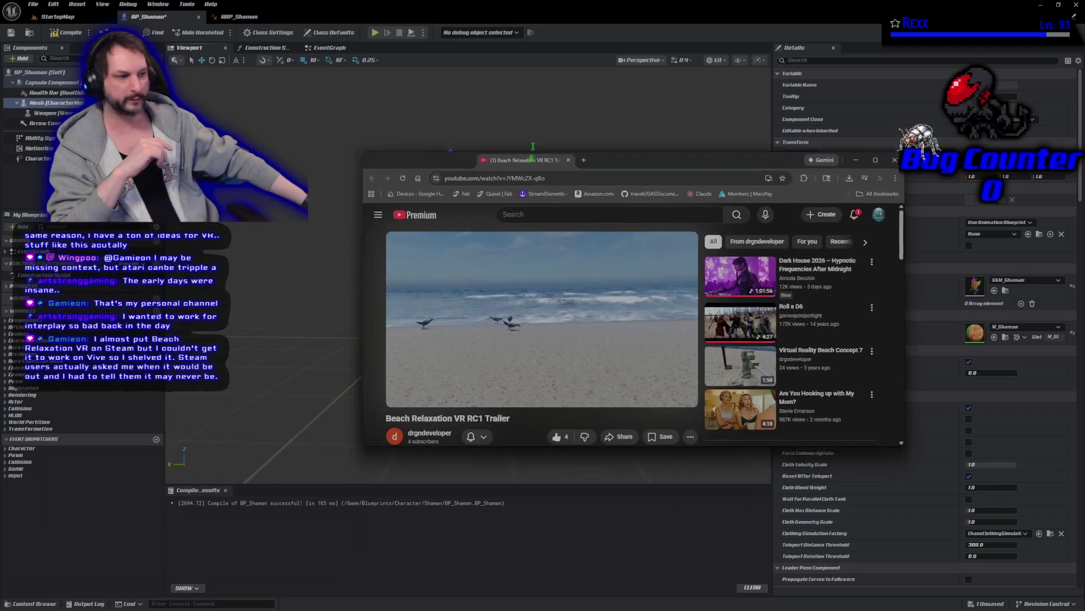
right_click(463, 152)
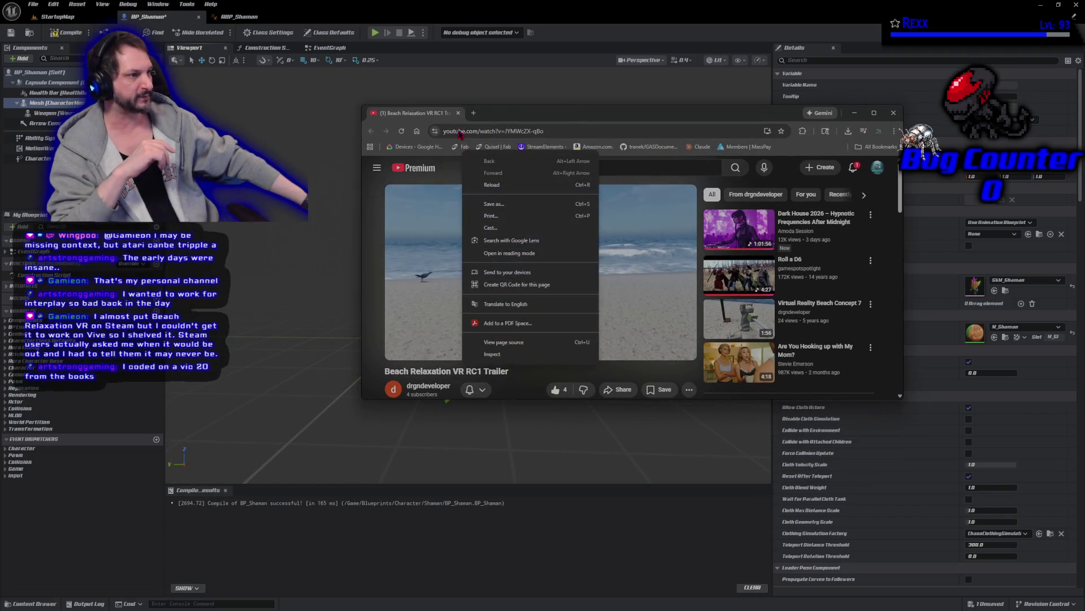
click(458, 113)
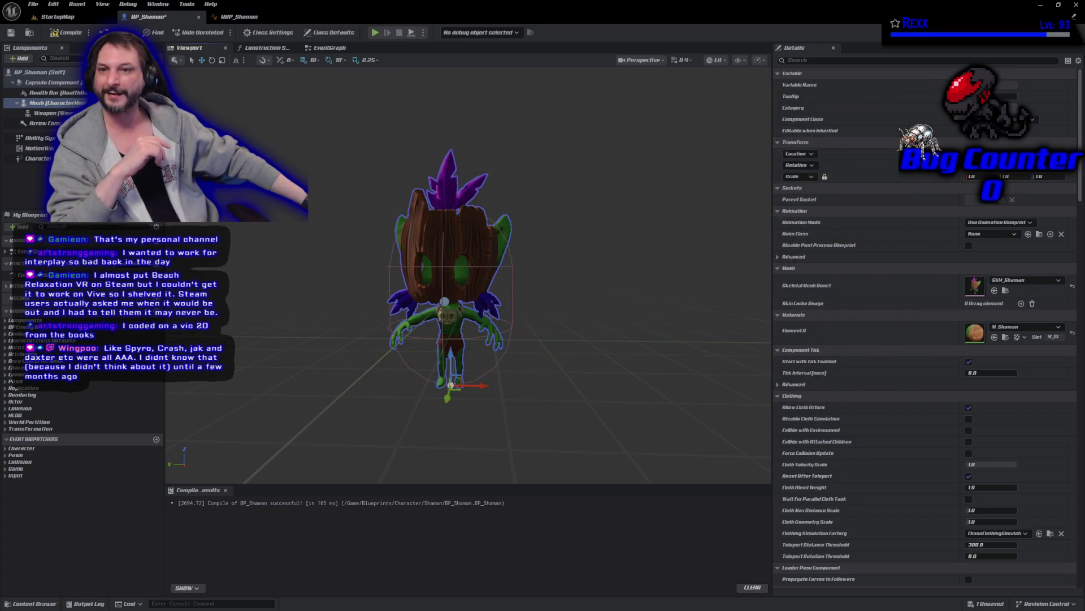
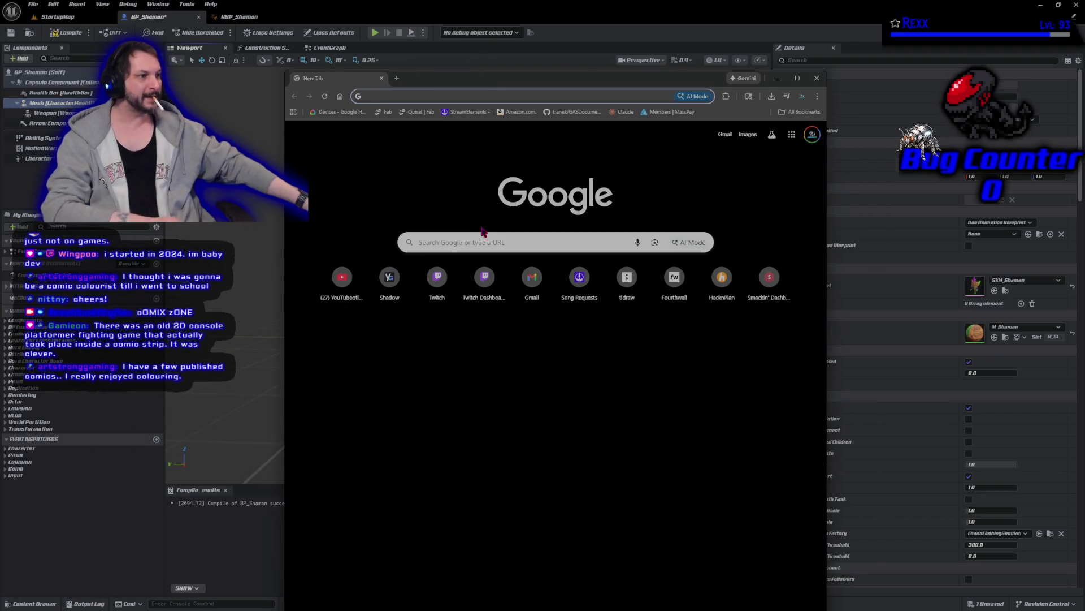
- Search Google for 'comix zone' in a new tab
click(465, 241)
text(pcomix zone)
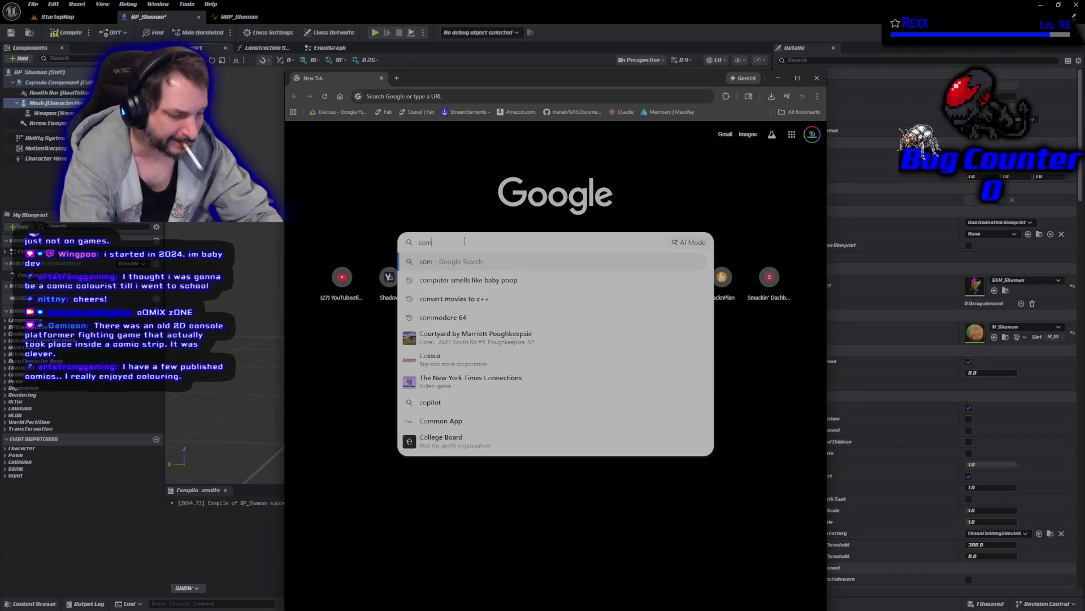
key(Return)
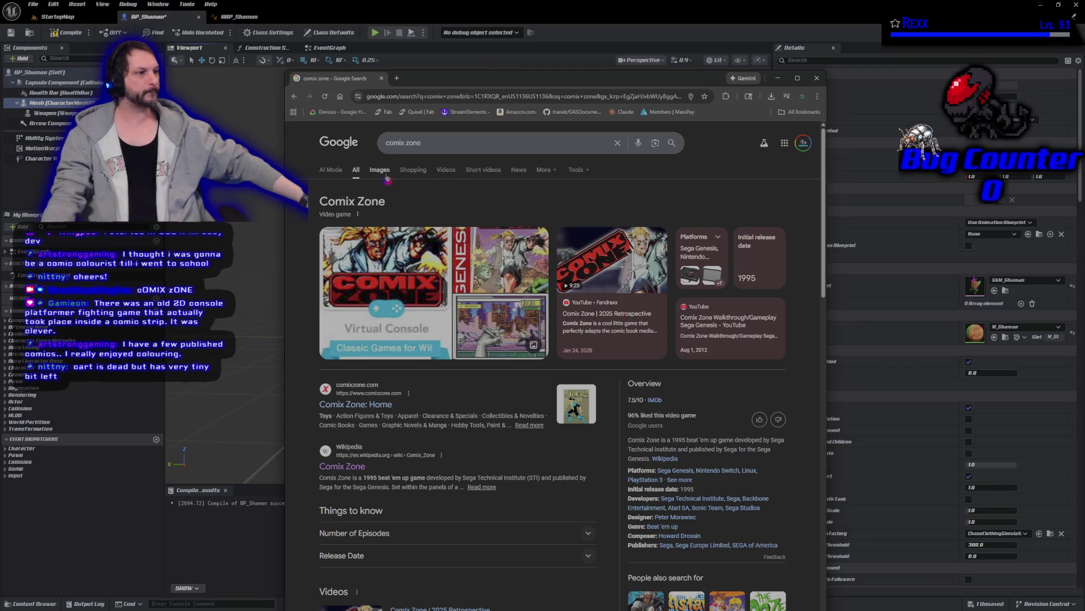
- Filter to video results and open 'Comix Zone | 2025 Retrospective' on YouTube
click(454, 170)
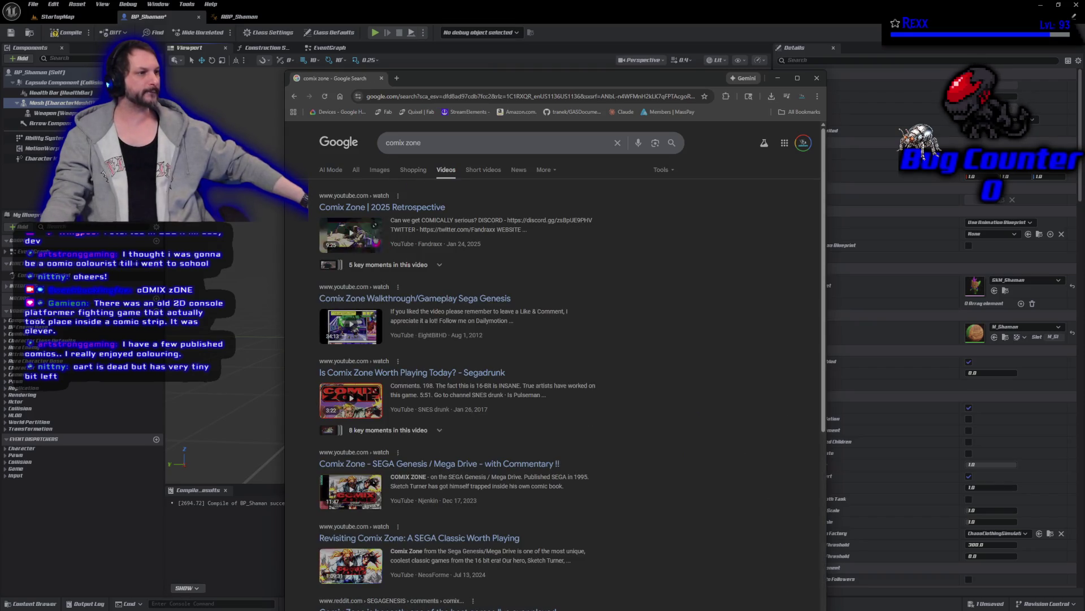
click(375, 240)
click(455, 194)
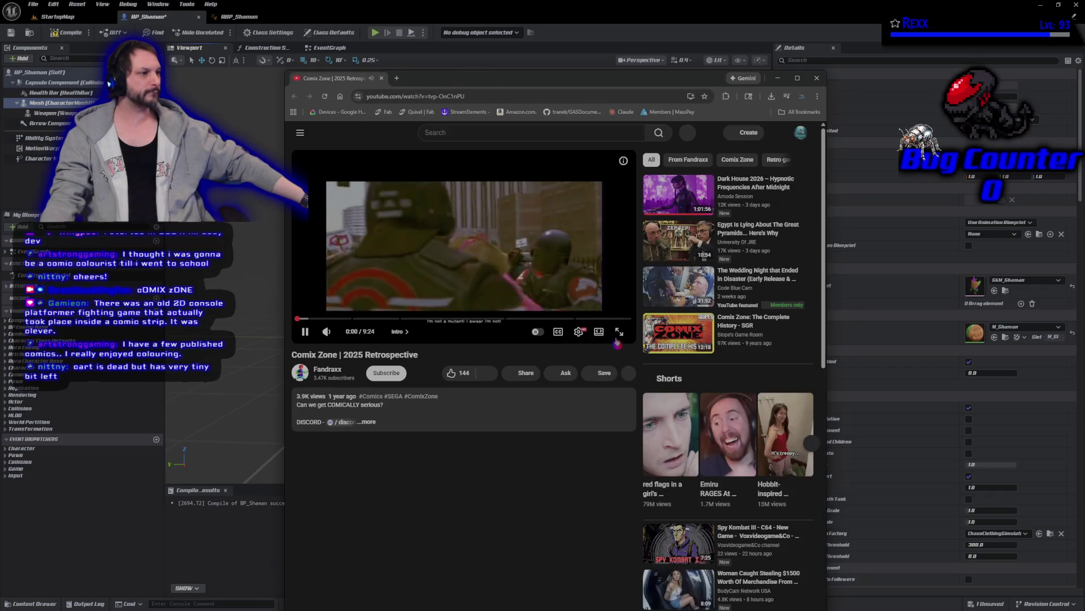
- Watch the retrospective full screen and muted, skipping to 1:36 then 2:44, then exit full screen
click(619, 332)
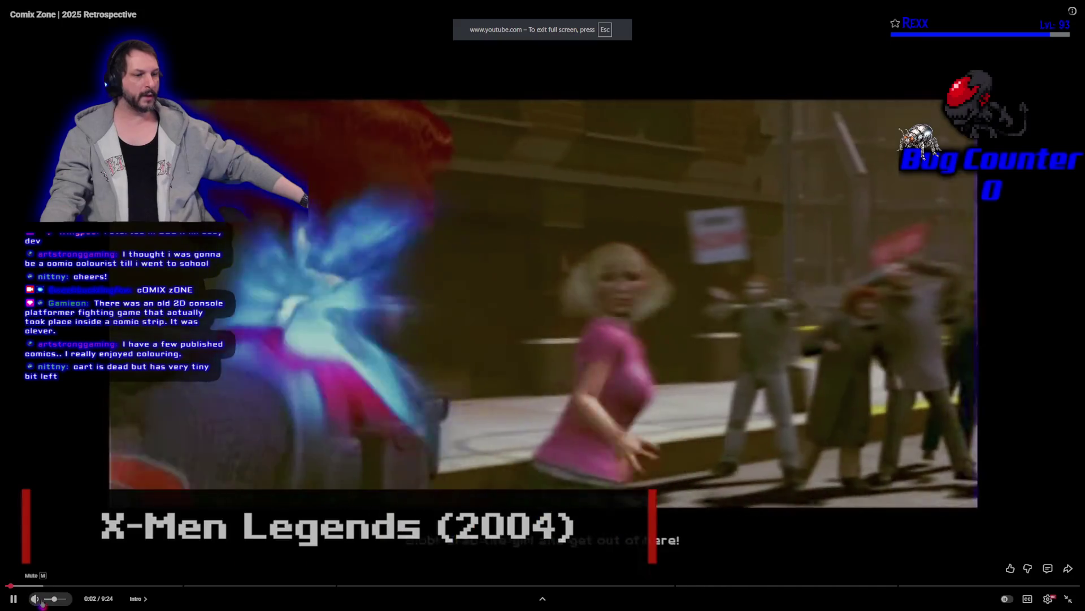
click(37, 599)
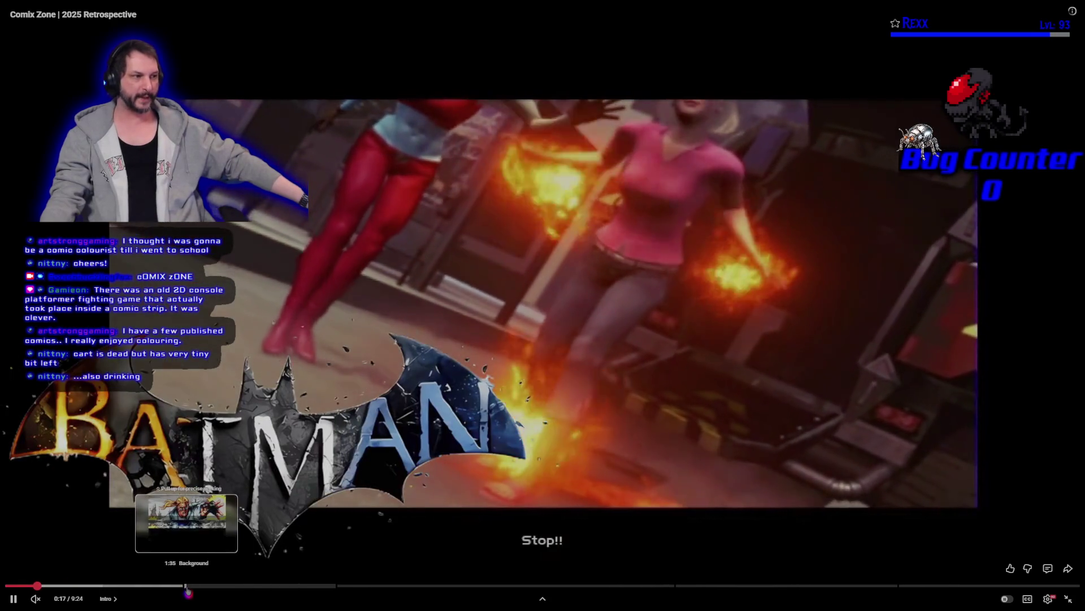
click(188, 588)
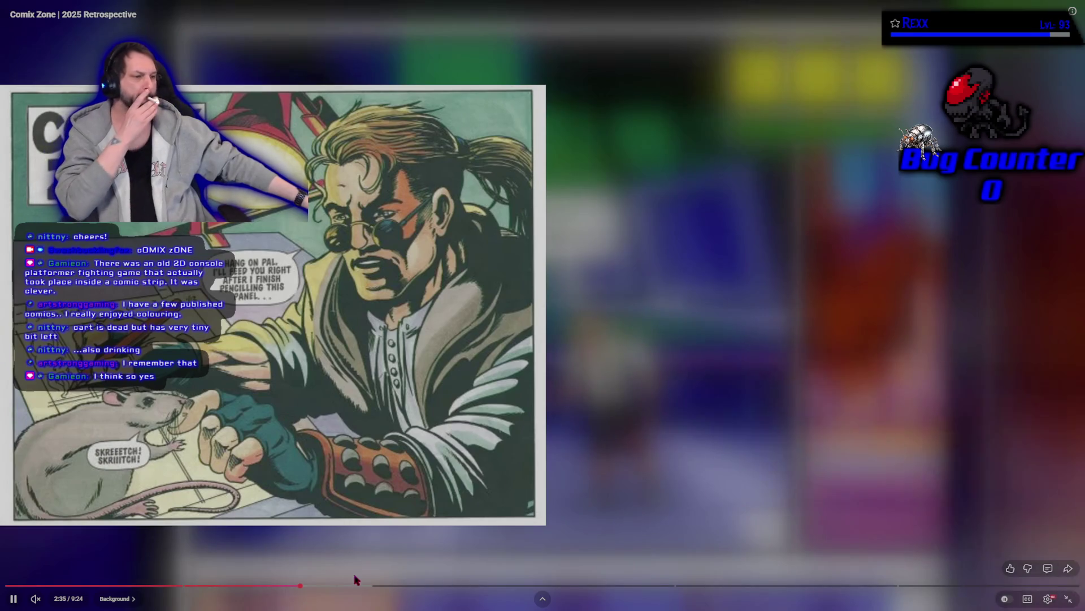
click(317, 585)
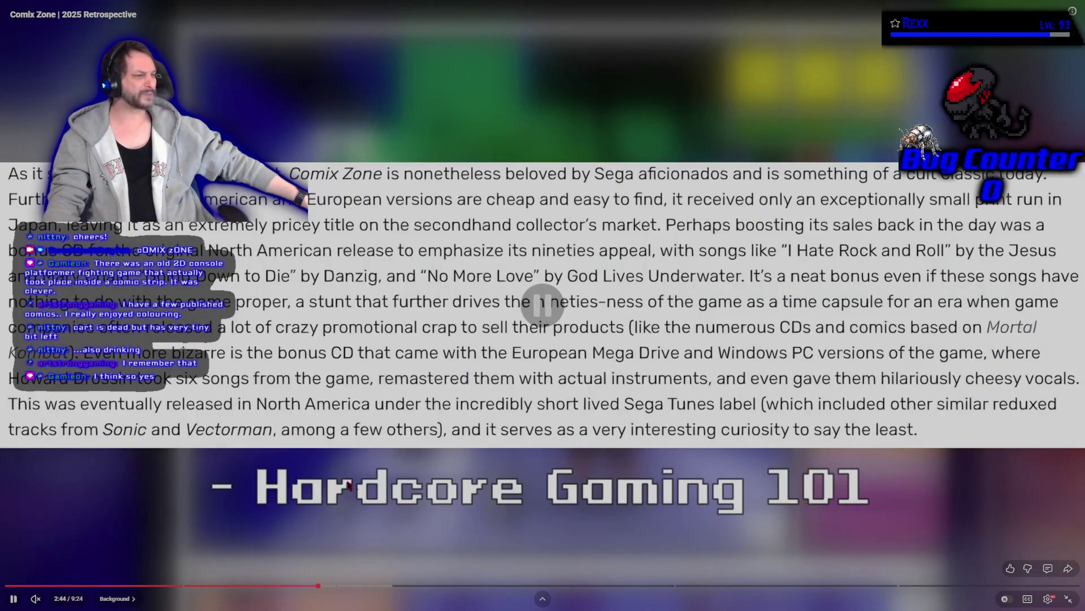
click(1069, 598)
click(454, 133)
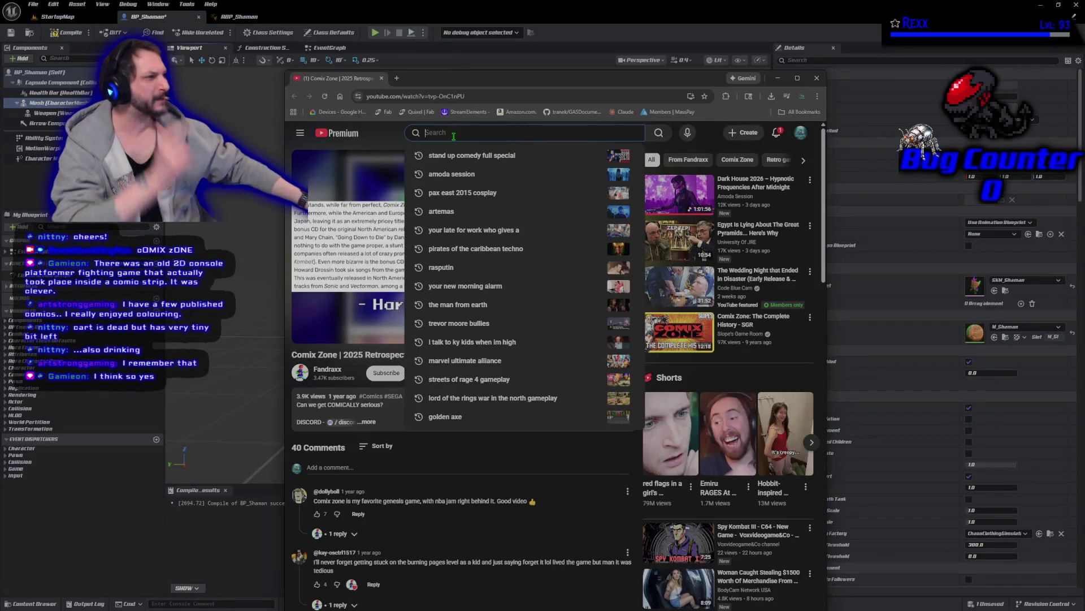
- Search YouTube for 'comix zone gameplay' and play the Sega Genesis walkthrough full screen
text(comix zon)
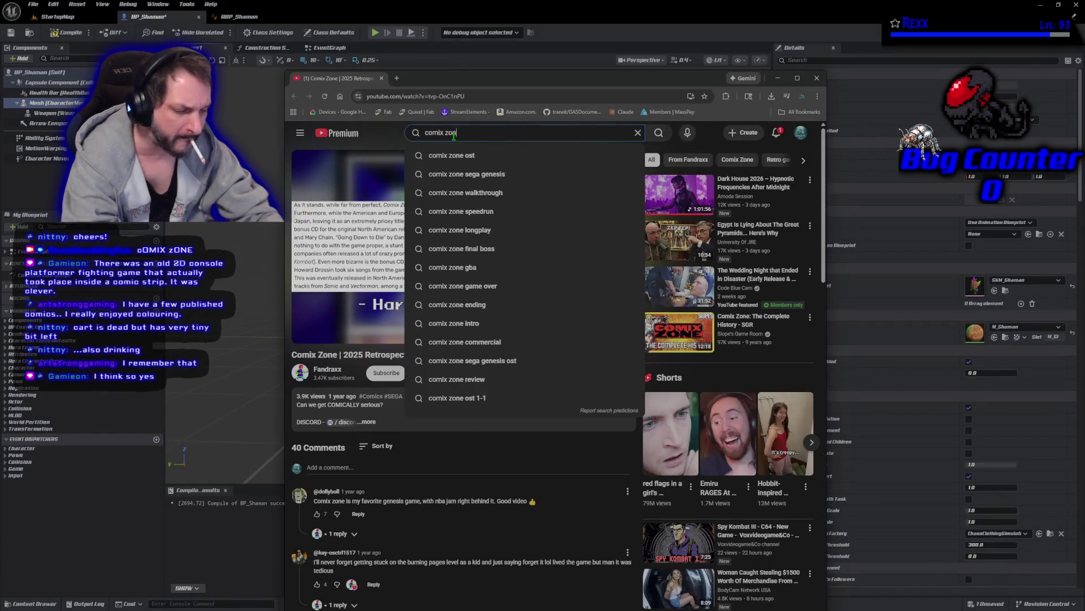
text(e gameplay)
key(Return)
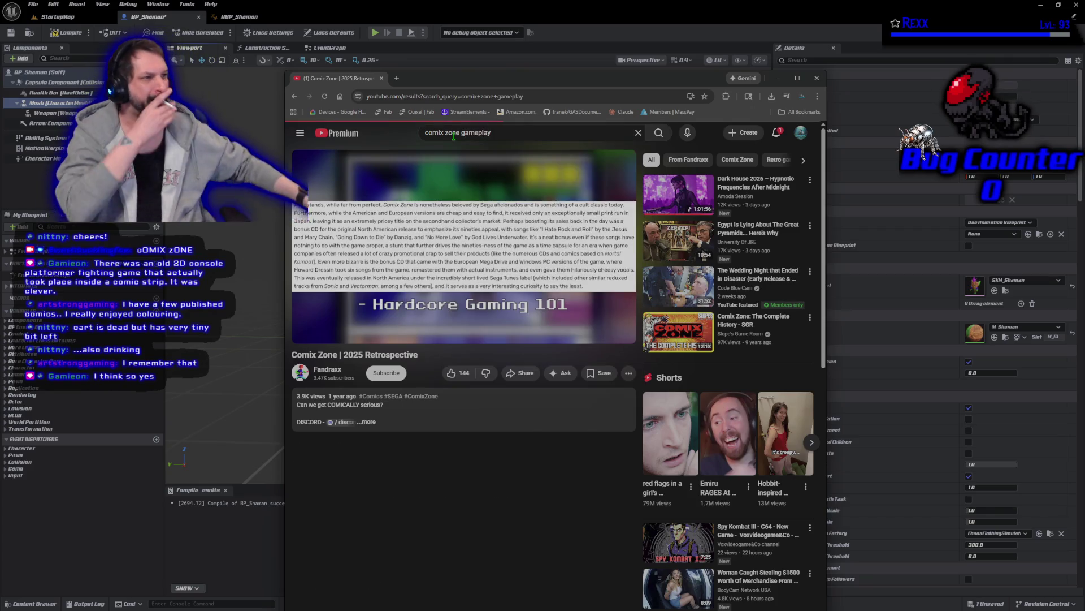
click(443, 245)
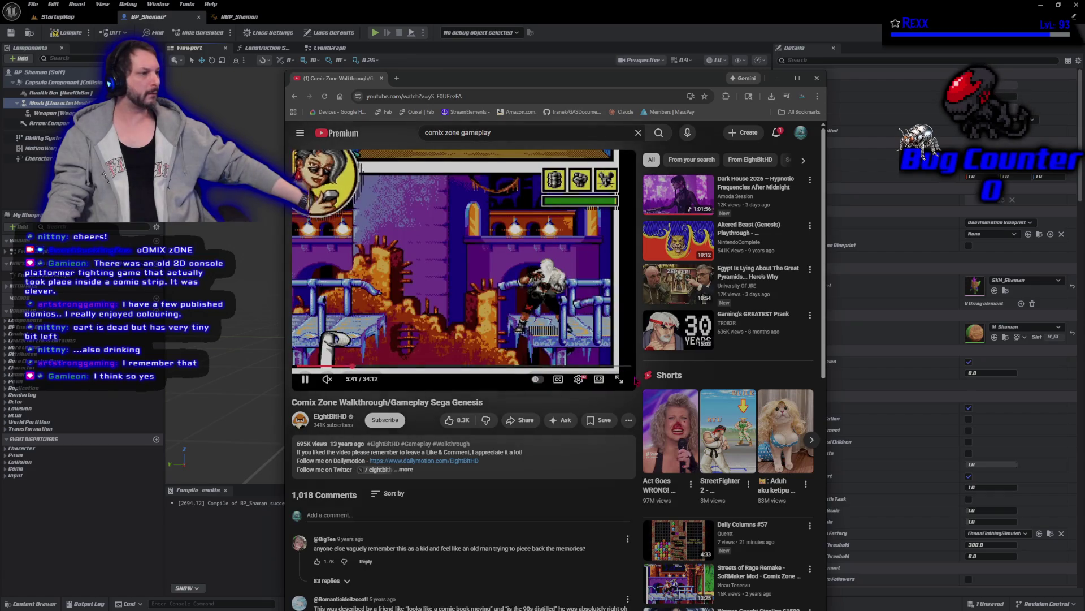
click(620, 379)
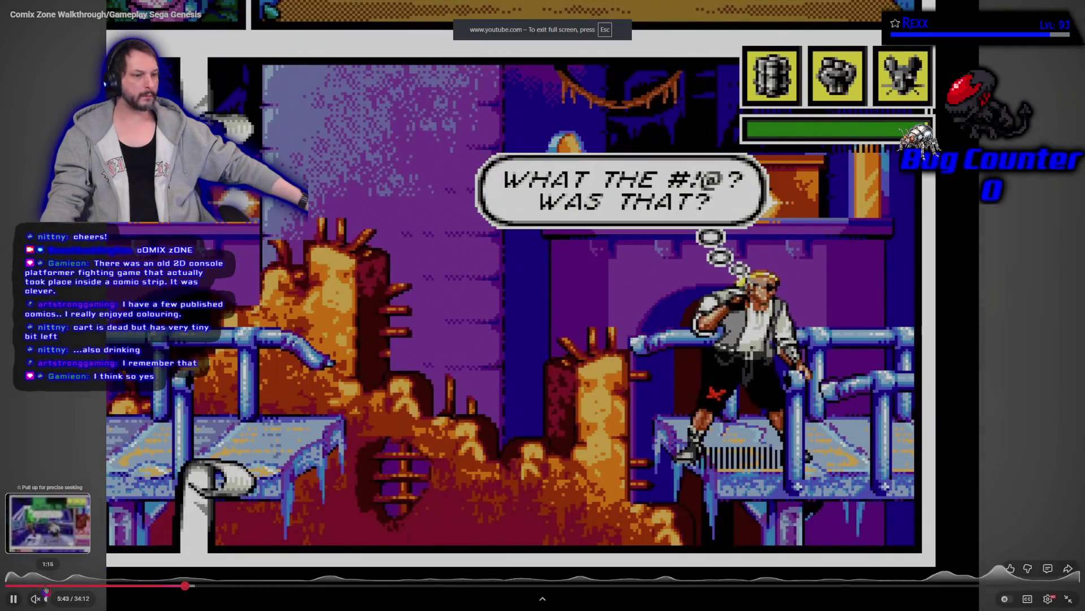
- Jump back to about 1:16, skip forward through the opening cutscene, then step back slightly
click(46, 587)
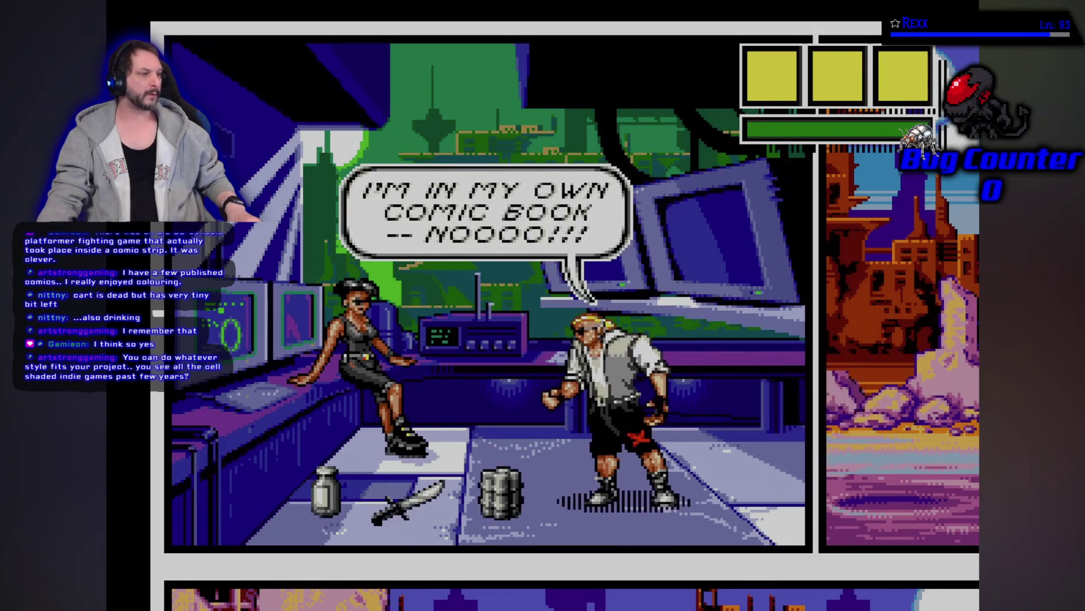
mouse_move(47, 569)
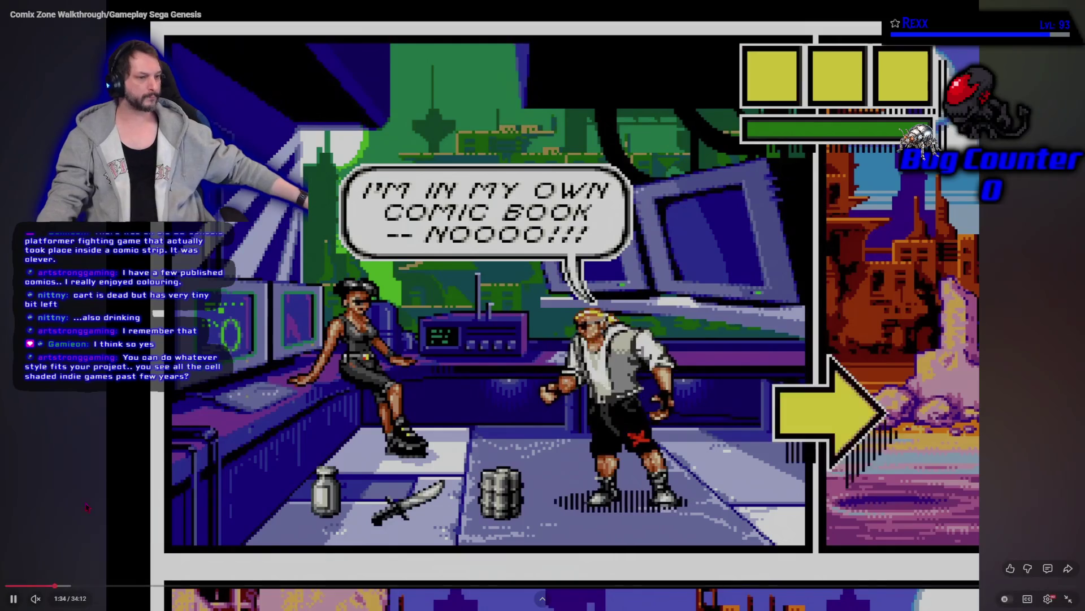
key(Right)
key(Right)
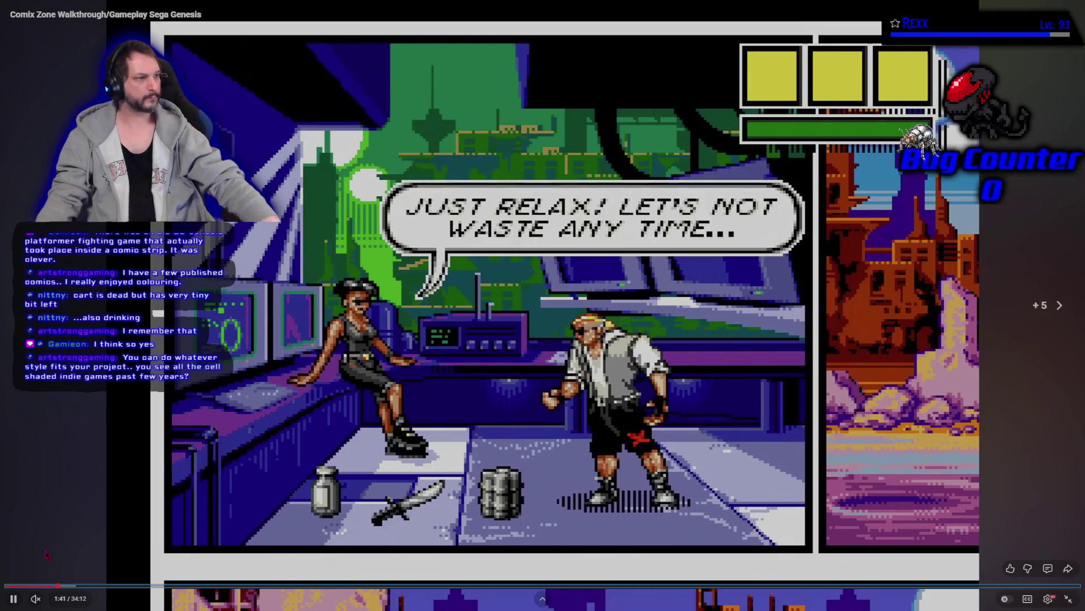
key(Right)
key(Right)
key(Right)
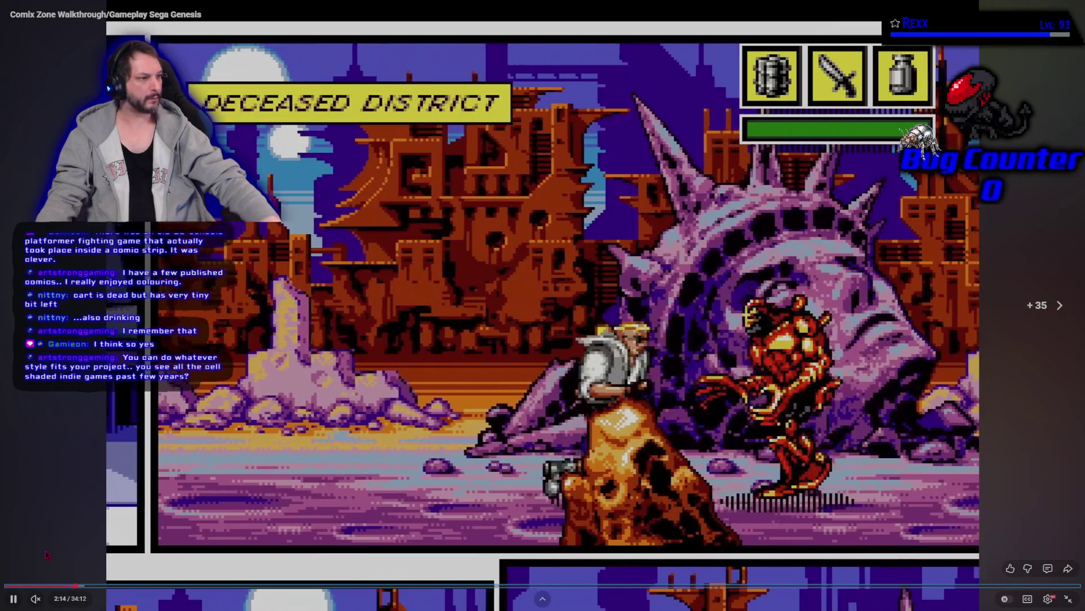
key(Left)
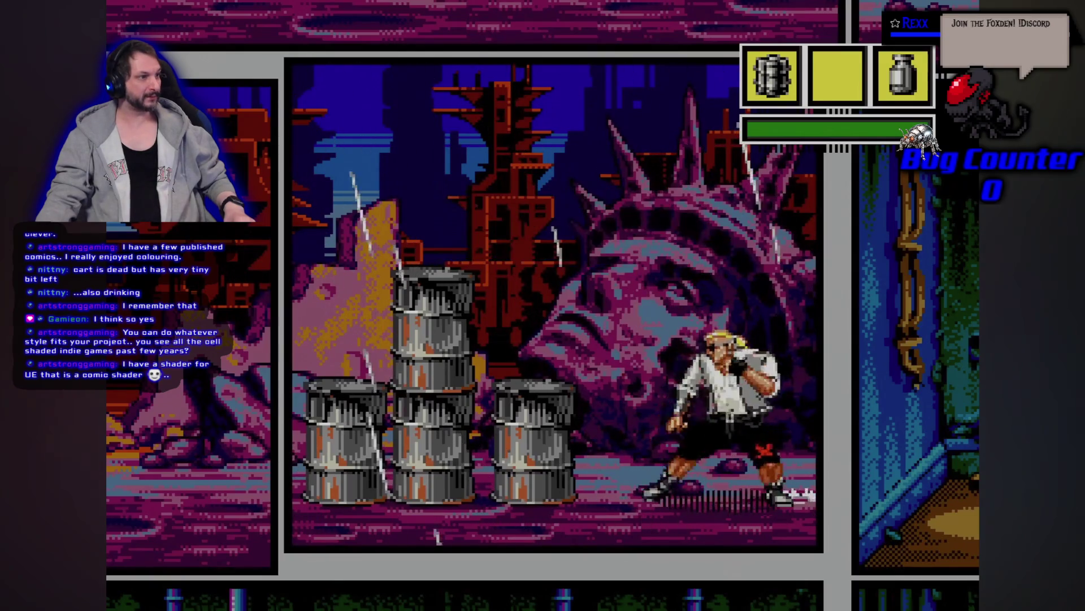
- Rewind the gameplay a few seconds, leave full screen, and close the YouTube tab
key(Left)
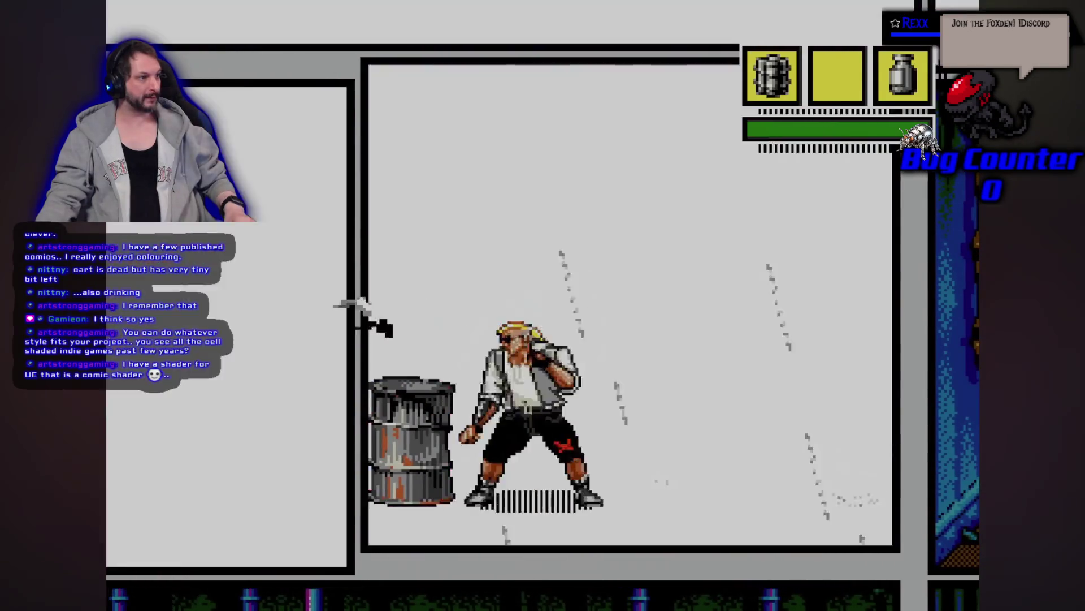
key(Left)
key(Left)
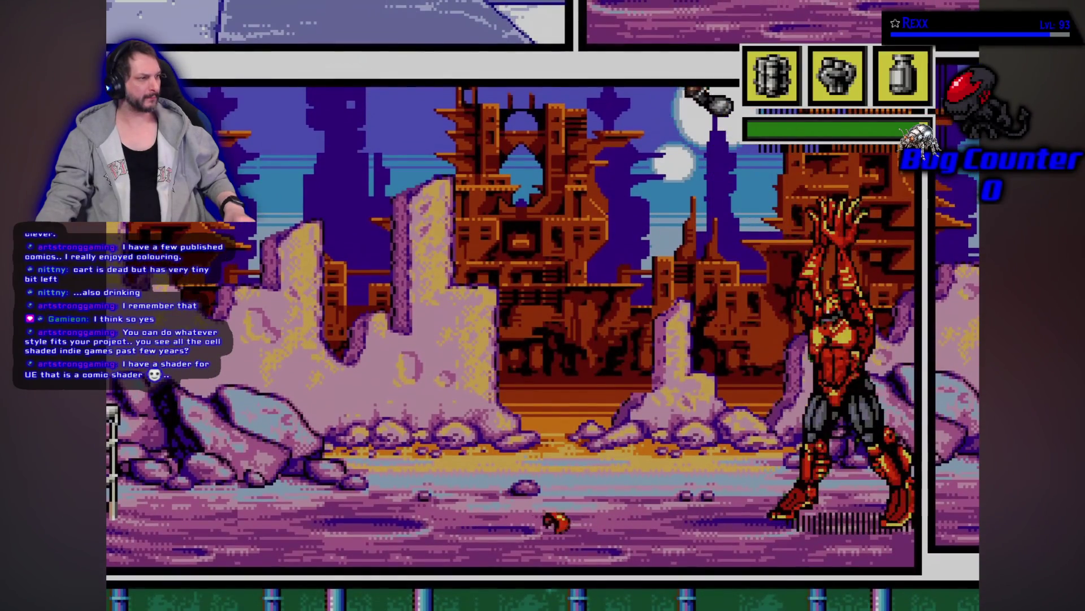
mouse_move(46, 555)
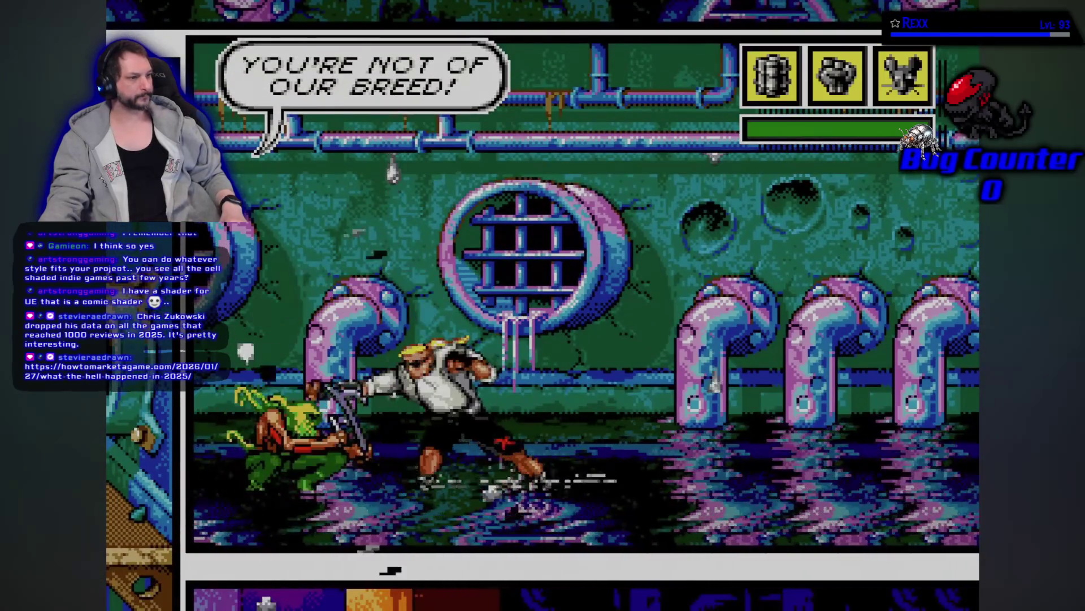
mouse_move(542, 599)
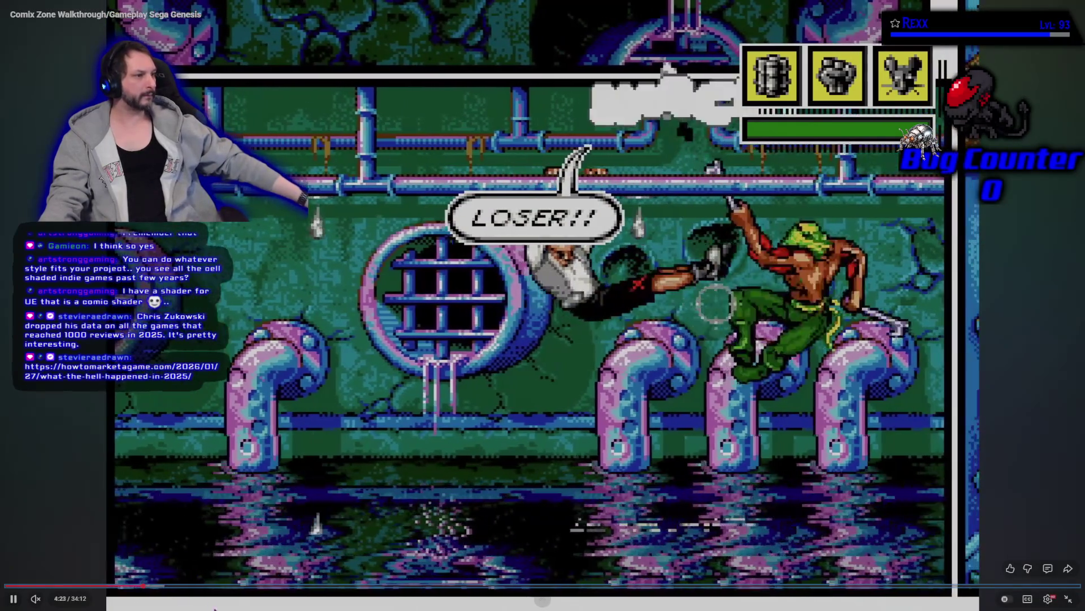
key(Escape)
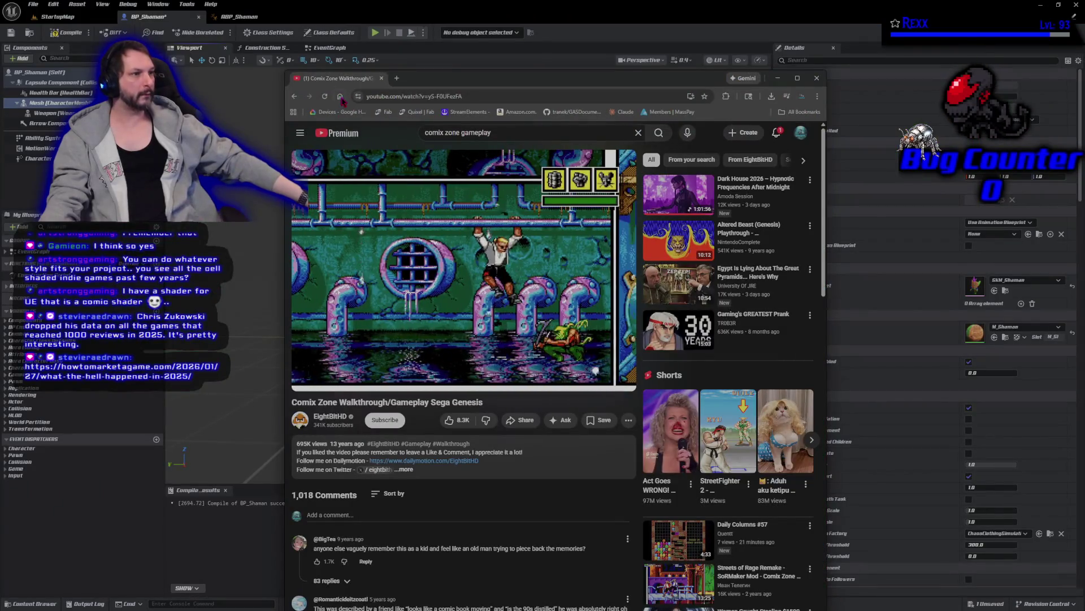
middle_click(336, 80)
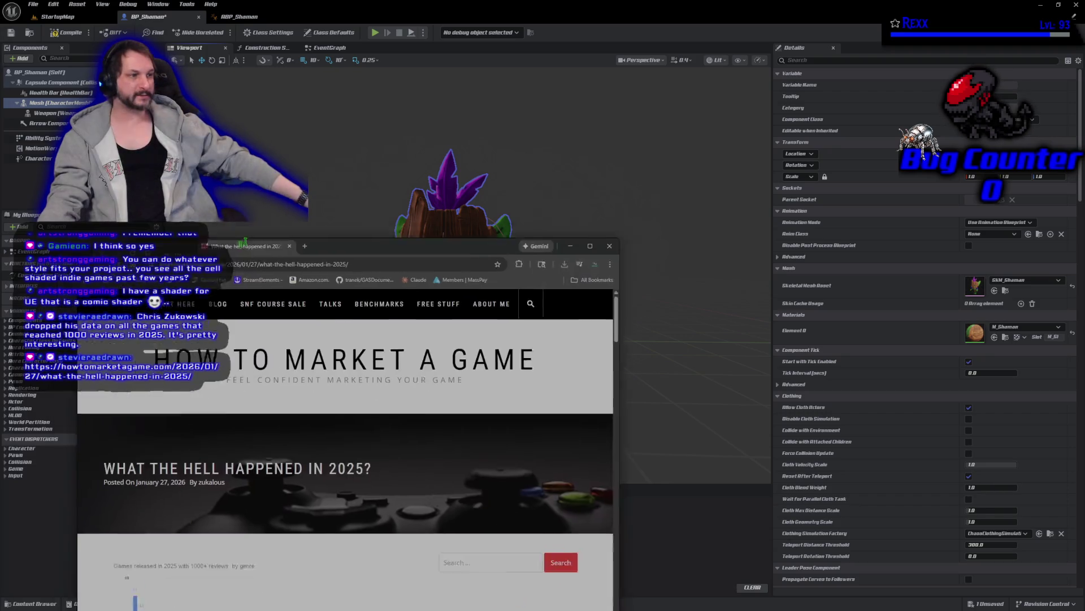
- Scroll the 2025 recap article down to its list of past years' articles
scroll(292, 316, down, 5)
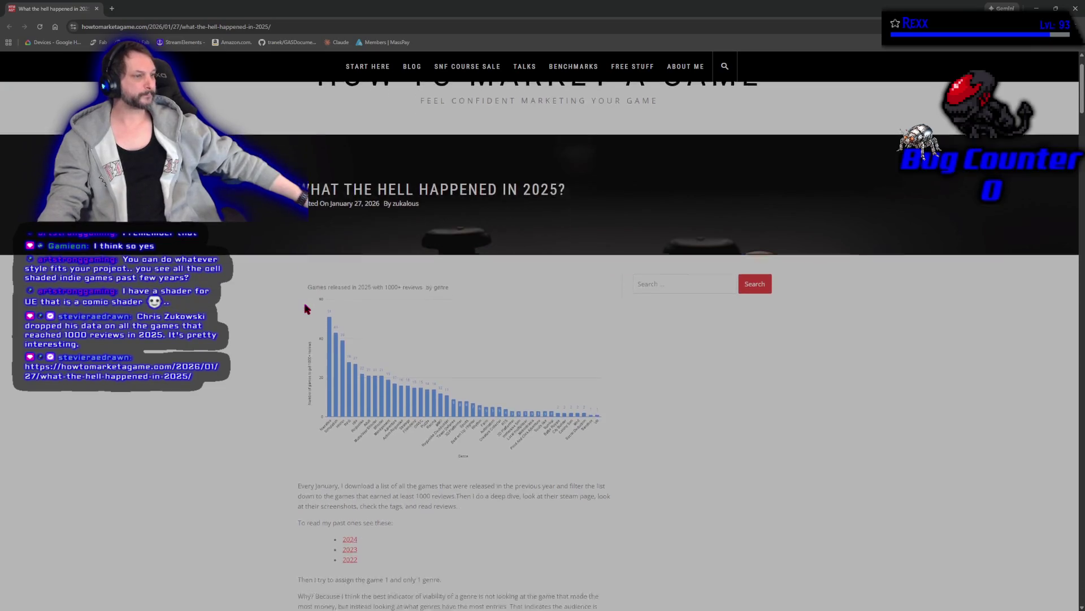
scroll(287, 326, down, 1)
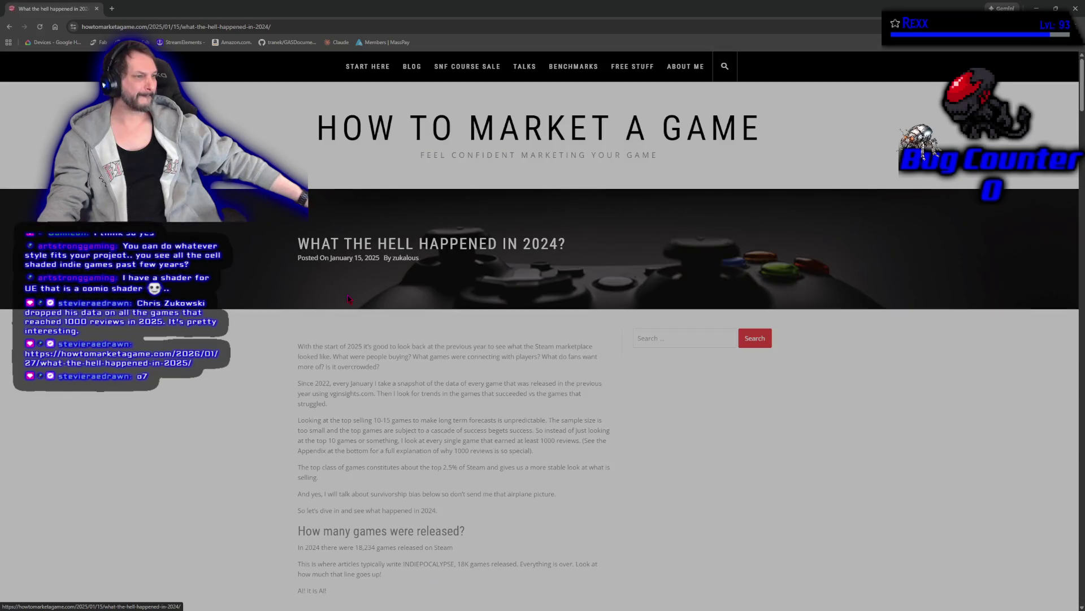
- Return to the 2025 recap article at 175% zoom and reach its 1000-review stats and Golden age table
key(alt+Left)
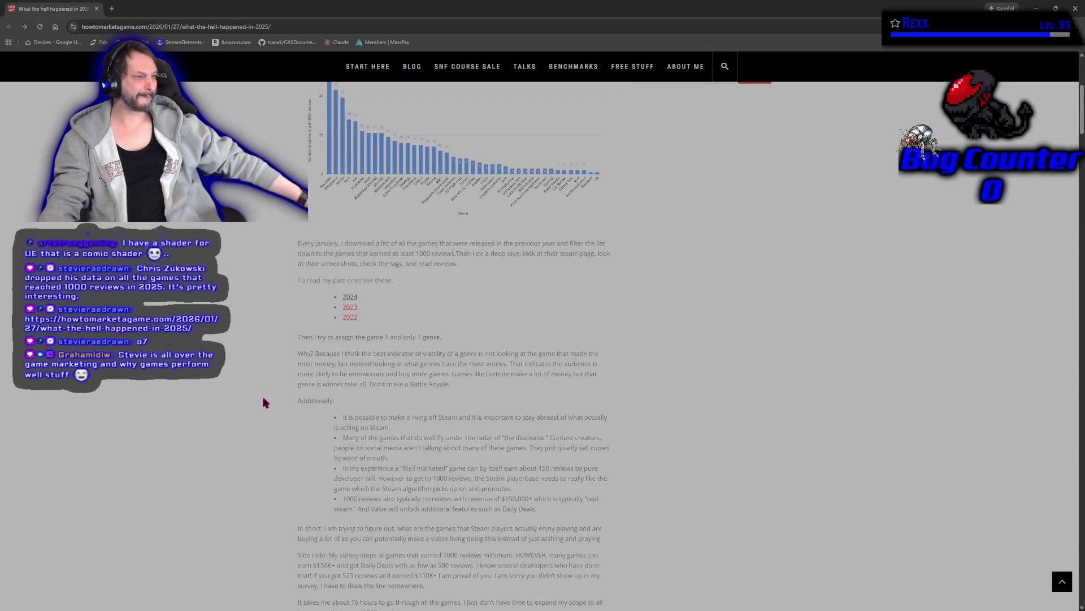
scroll(265, 402, down, 3)
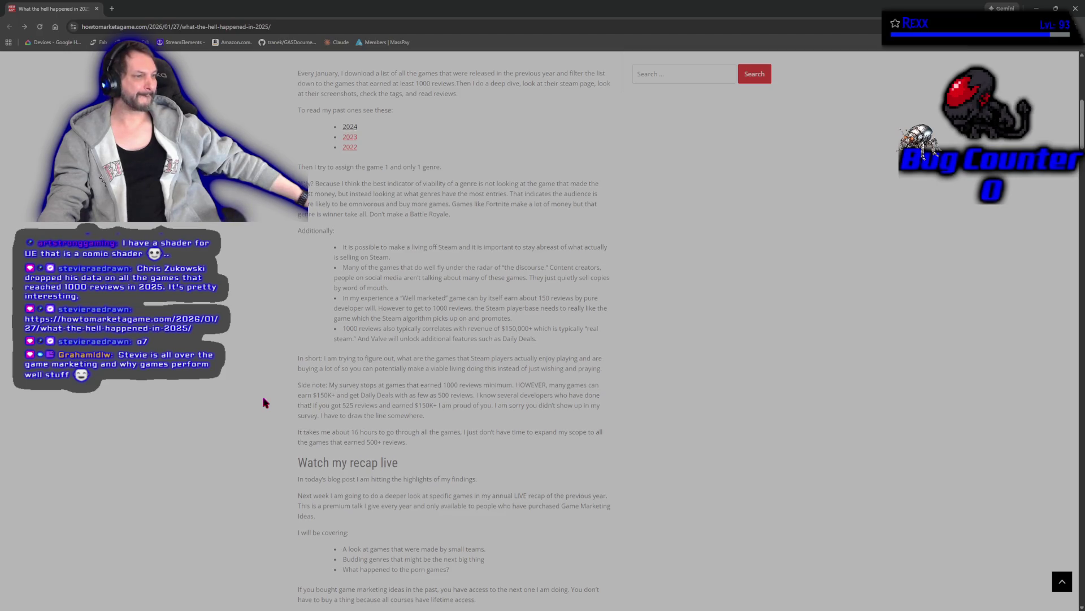
scroll(265, 403, down, 3)
scroll(265, 402, down, 3)
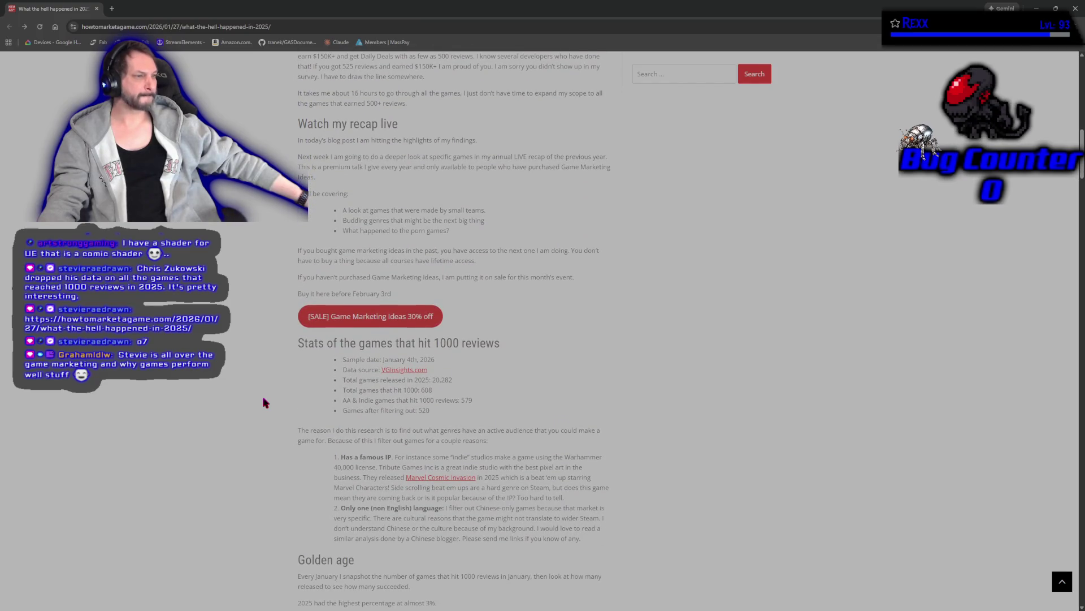
scroll(265, 402, down, 2)
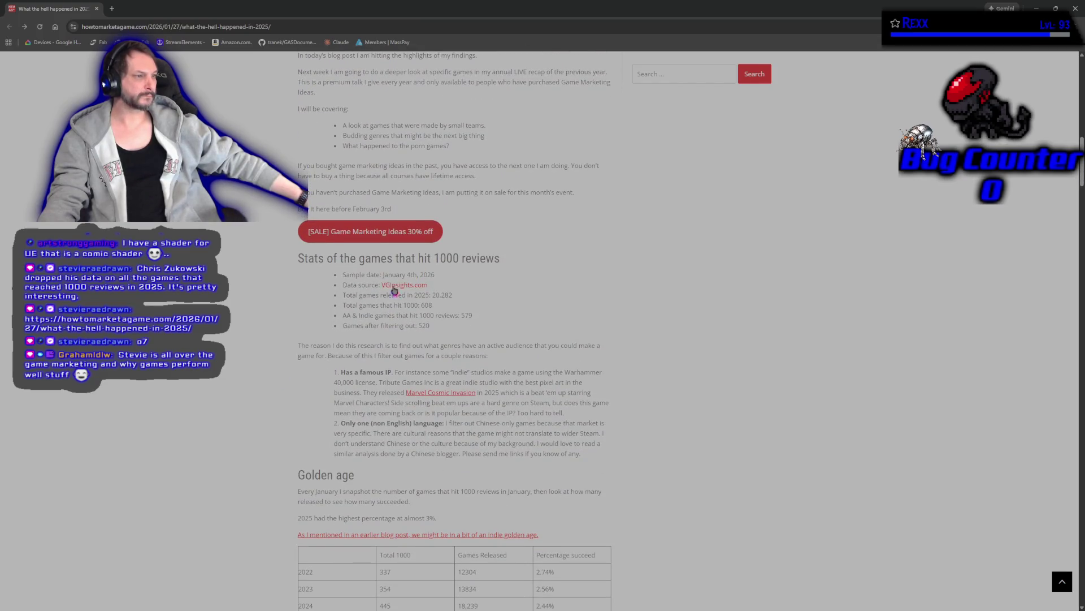
scroll(257, 387, down, 3)
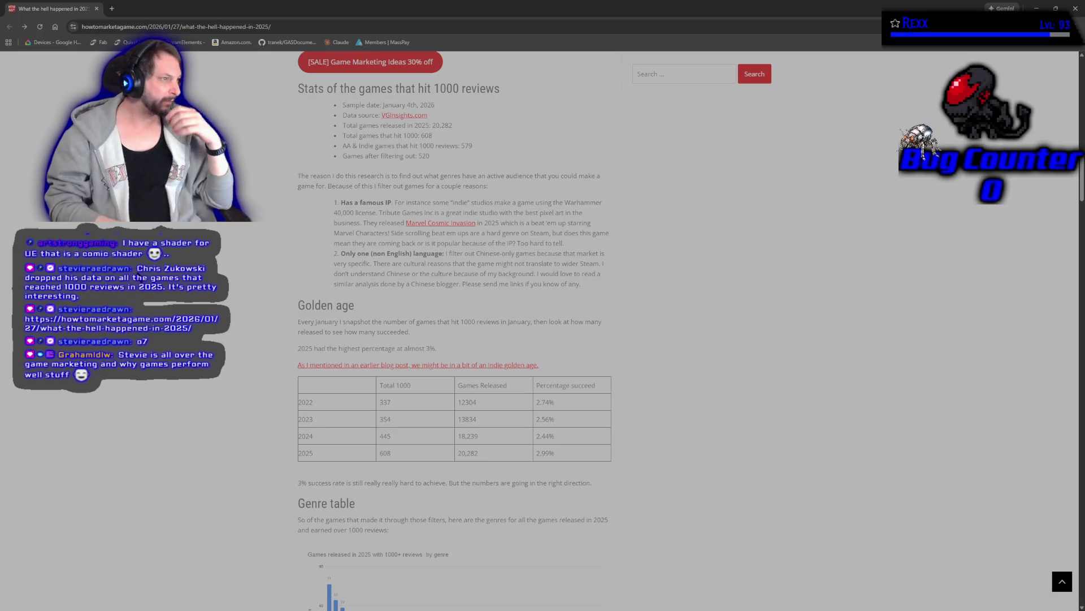
ctrl+scroll(221, 353, up, 4)
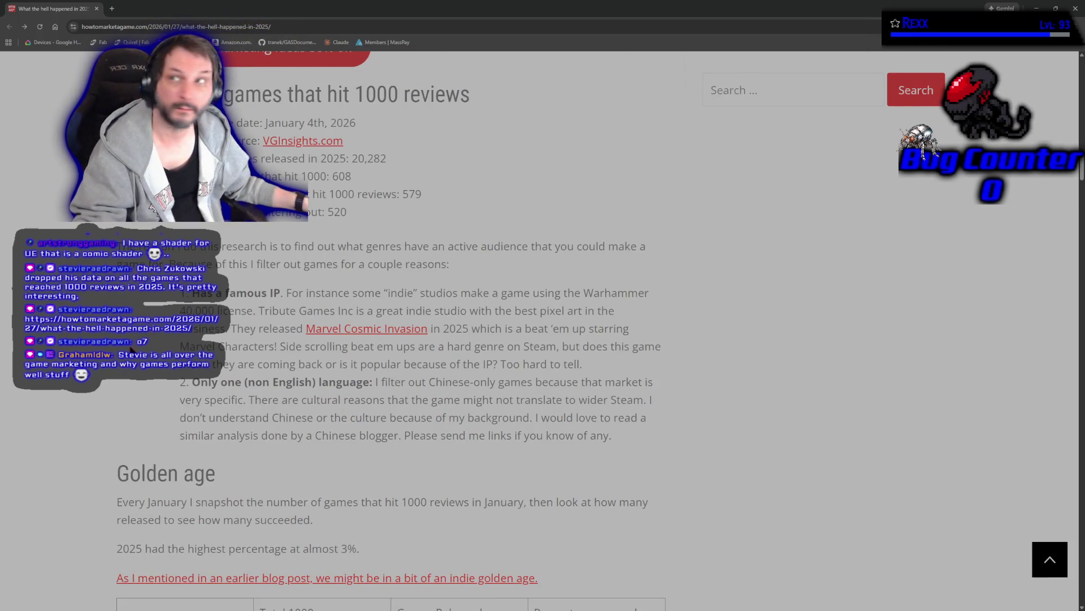
- Zoom the article to 150% and scroll to the genre chart led by Narrative (51) and Simulation (43)
ctrl+scroll(130, 349, down, 1)
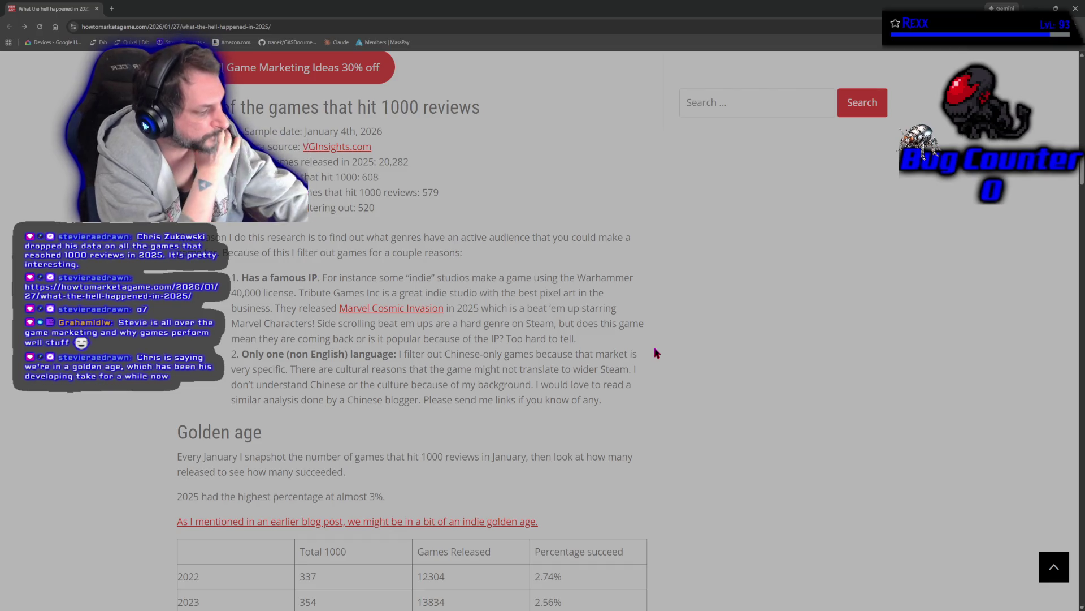
scroll(628, 348, down, 4)
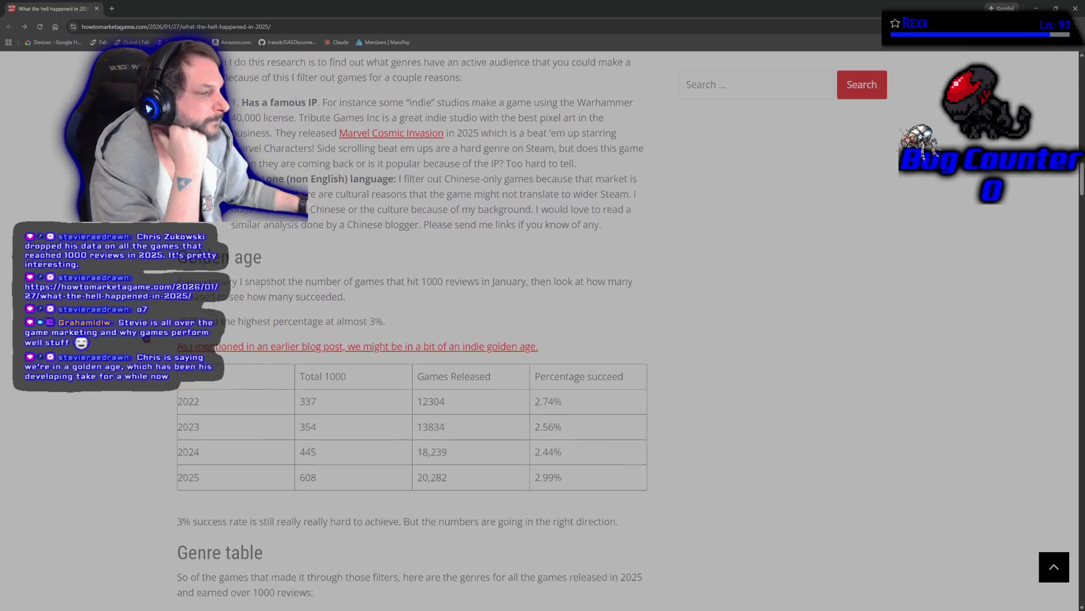
scroll(81, 318, down, 2)
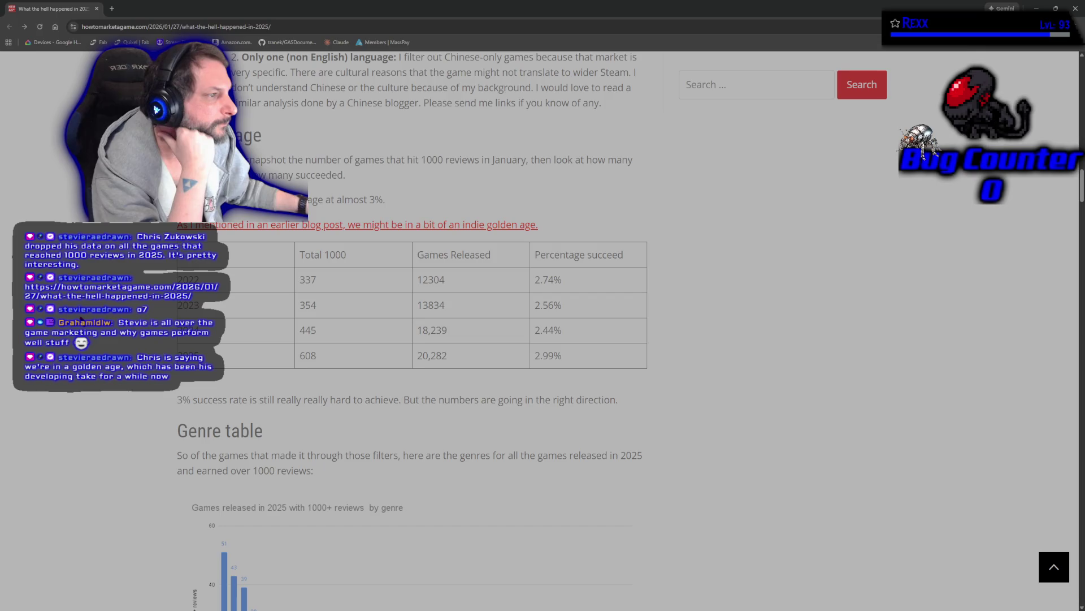
scroll(81, 318, down, 3)
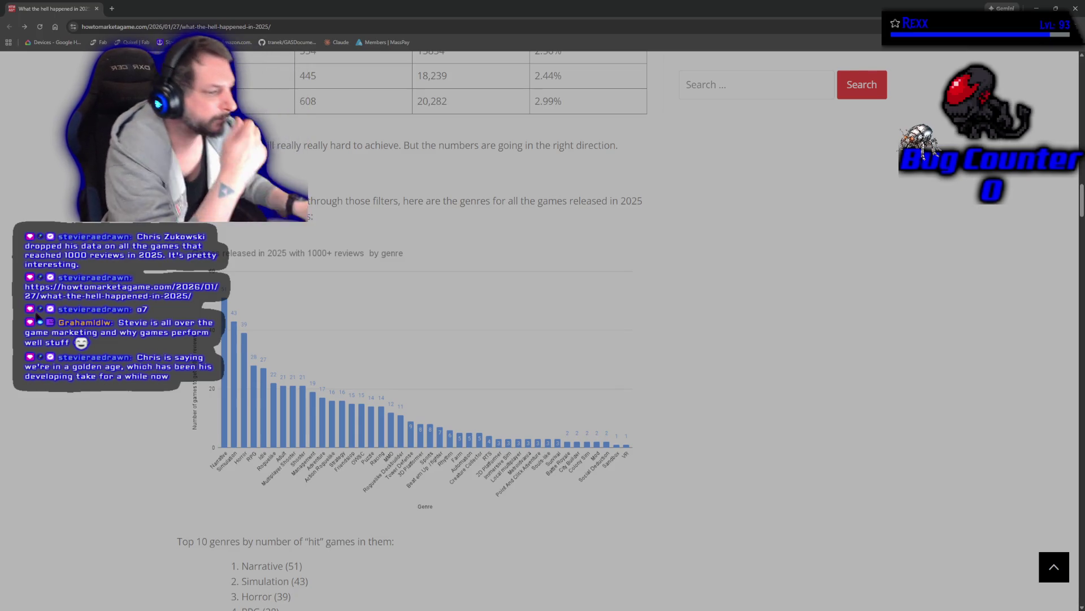
- Scroll past the top-10 list and yearly genre table to the Sexual Content chart (9.10%)
scroll(72, 450, down, 3)
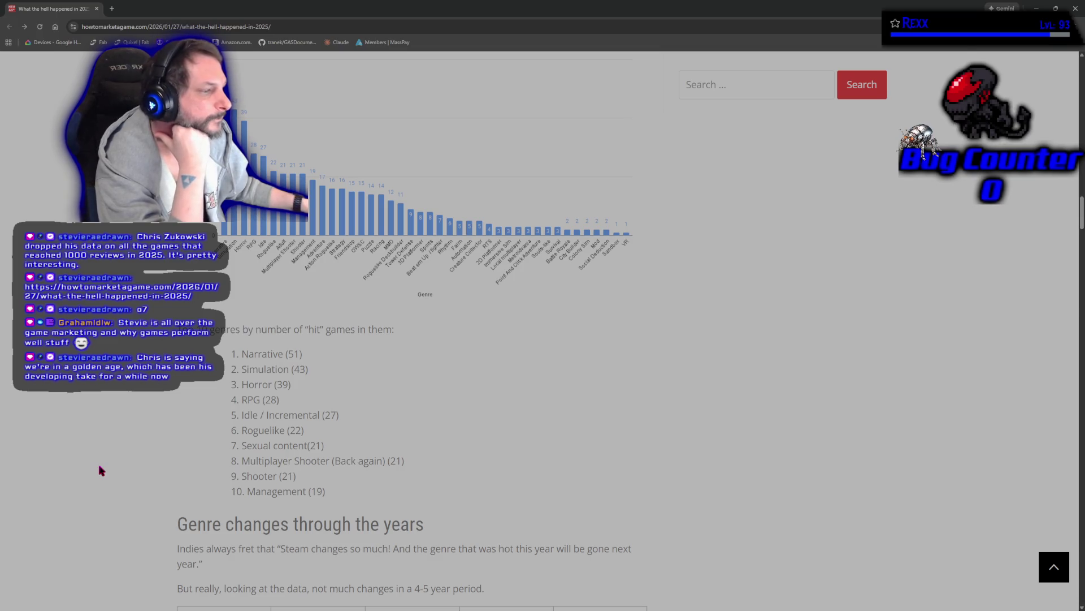
scroll(102, 470, down, 3)
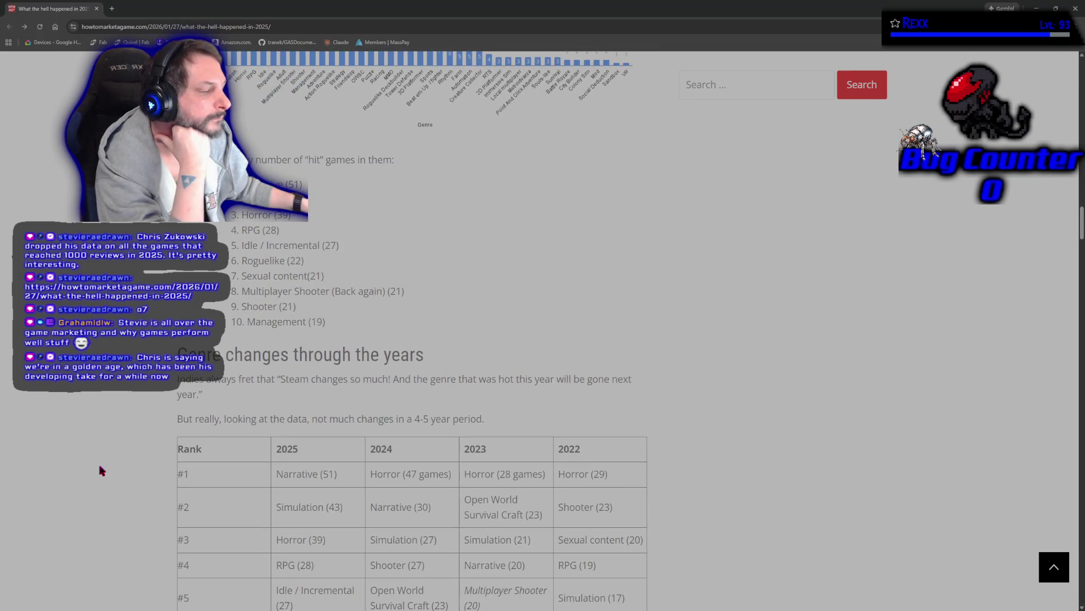
scroll(102, 471, down, 1)
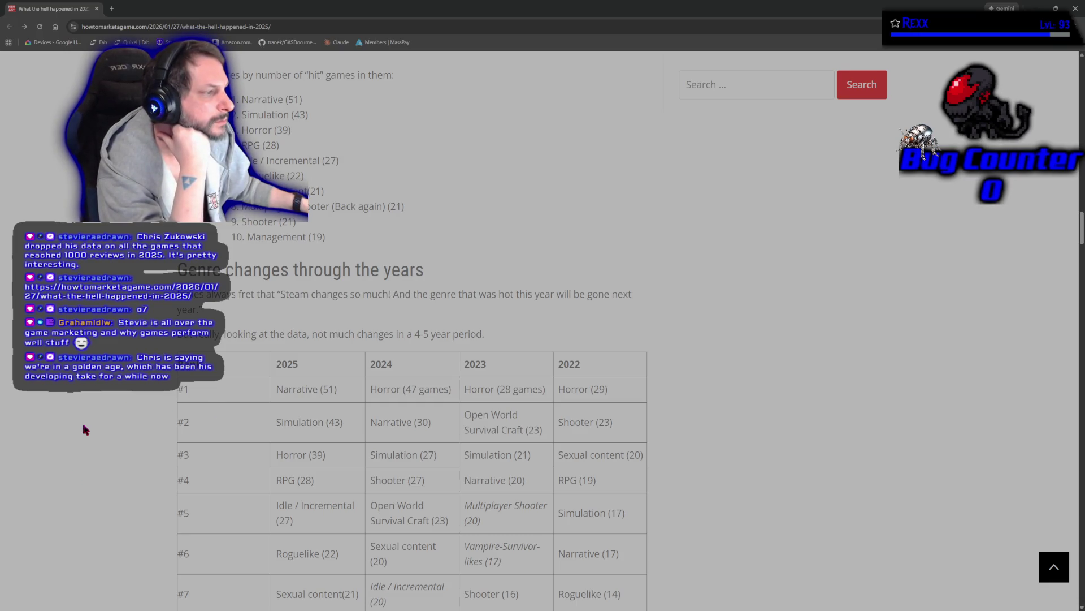
scroll(85, 429, down, 1)
scroll(85, 429, down, 3)
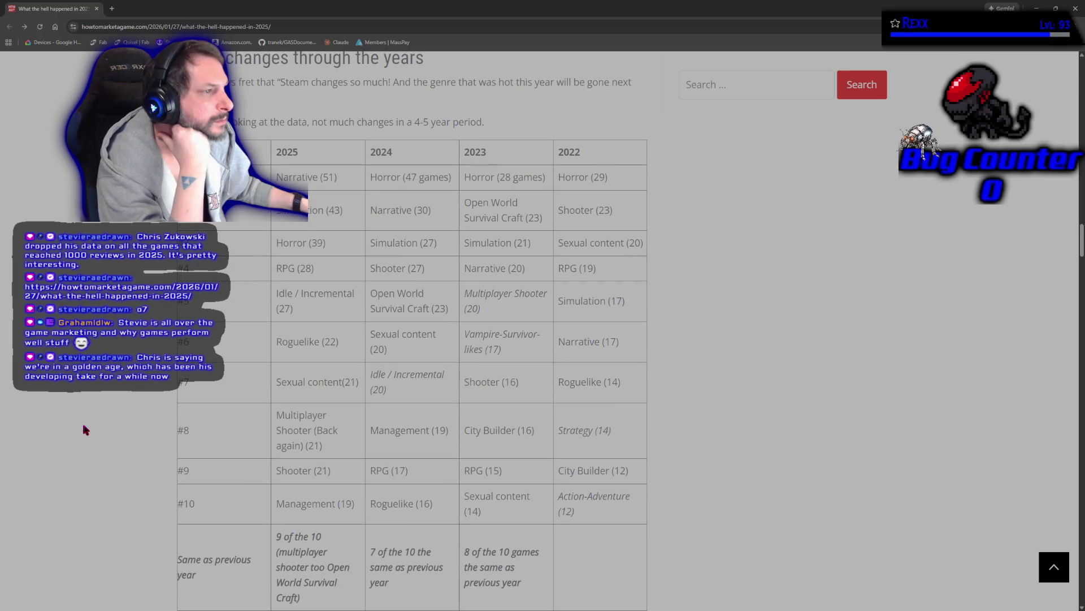
scroll(77, 412, up, 1)
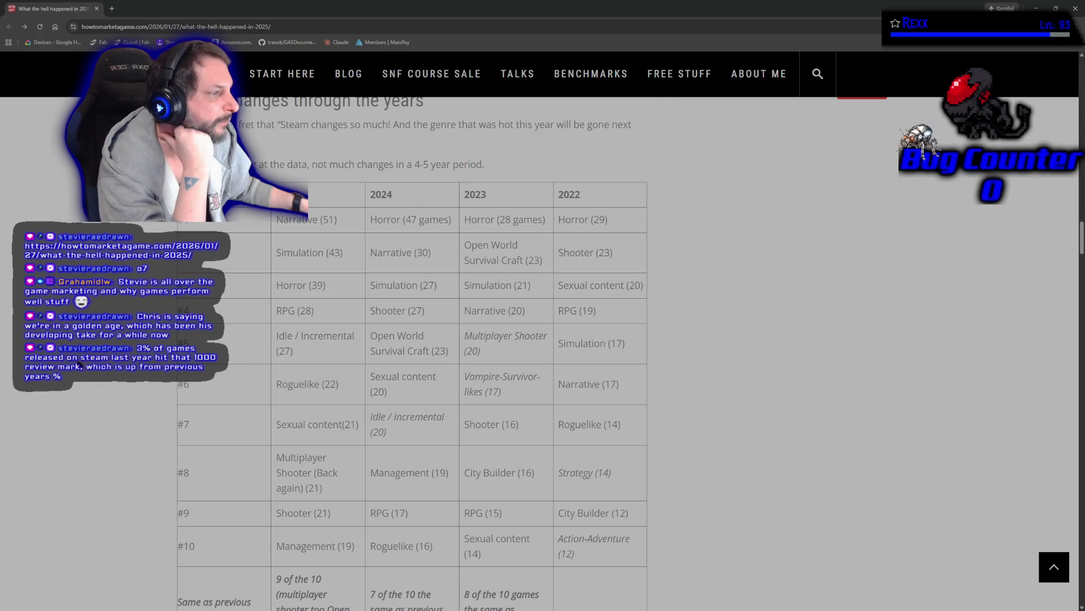
scroll(80, 376, down, 5)
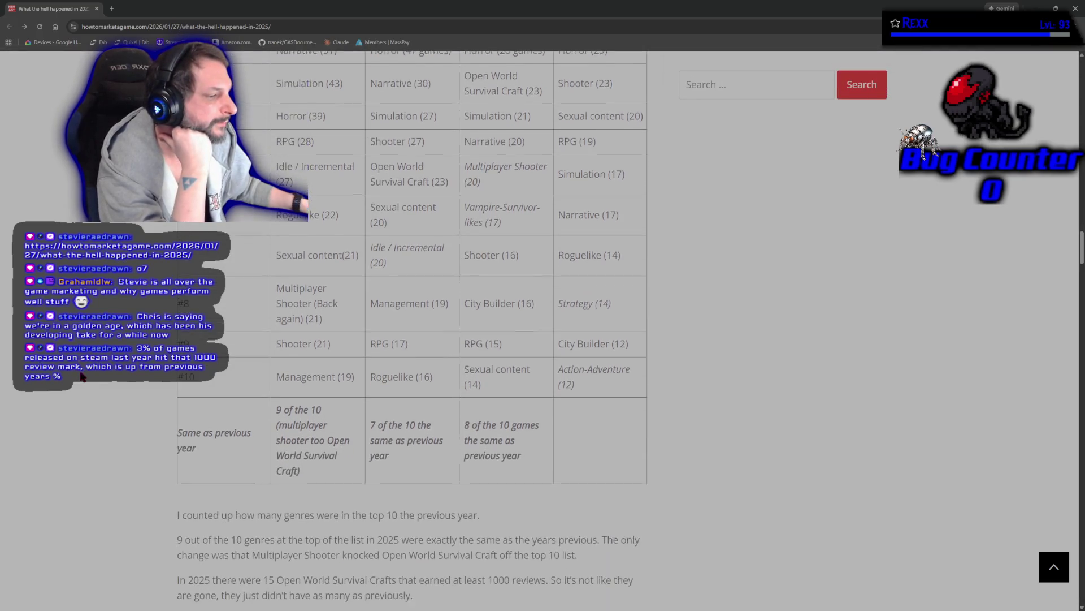
scroll(82, 376, down, 4)
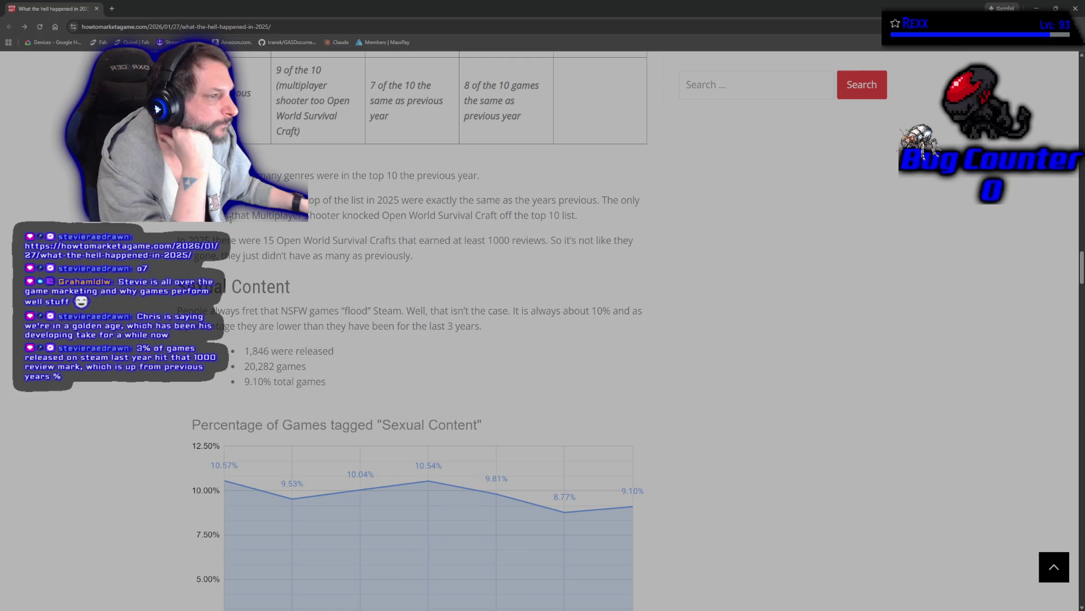
- Scroll through the 1000-review genre percentages to the 'What's going on with Narrative?' section
scroll(177, 311, down, 3)
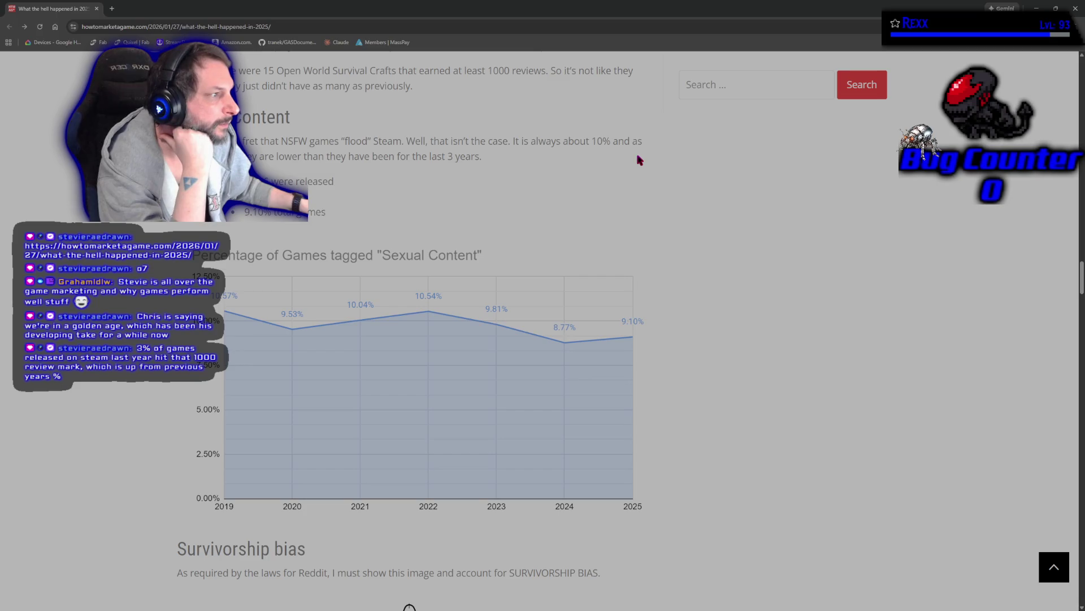
scroll(183, 238, down, 7)
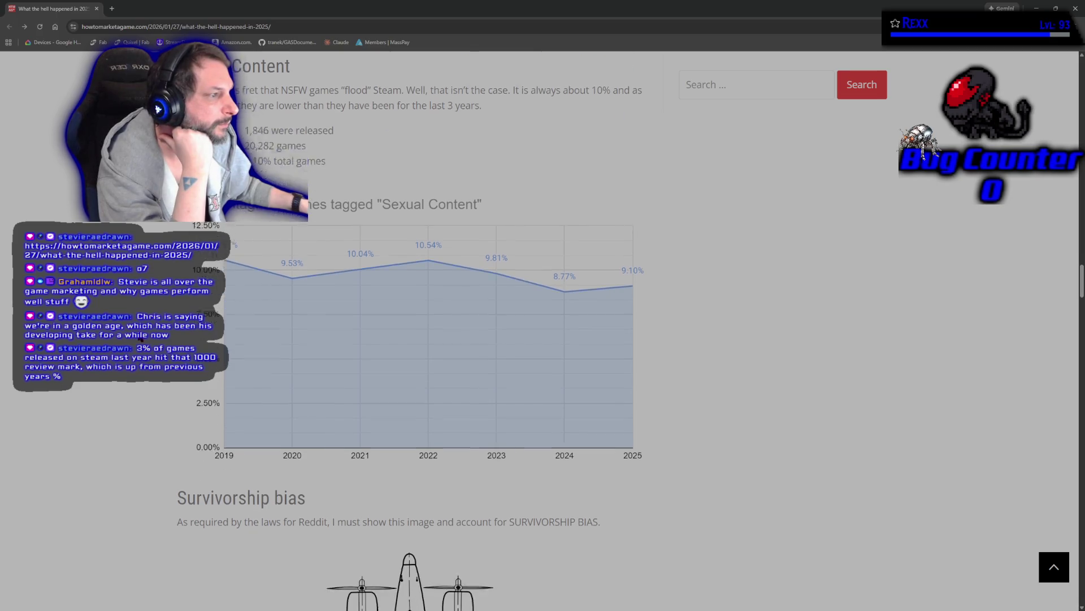
scroll(182, 238, down, 1)
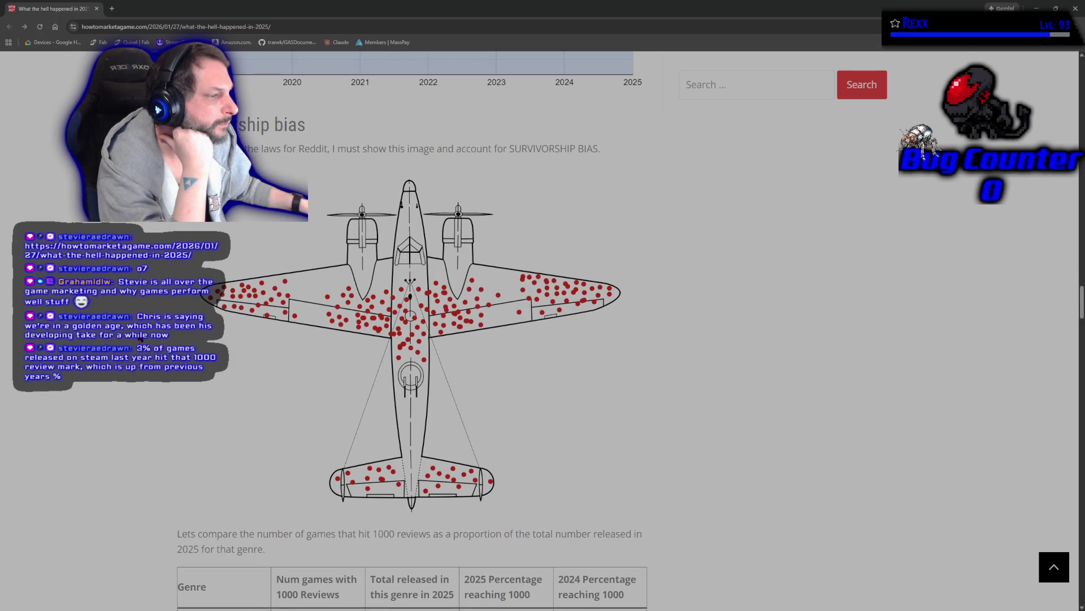
scroll(183, 238, down, 1)
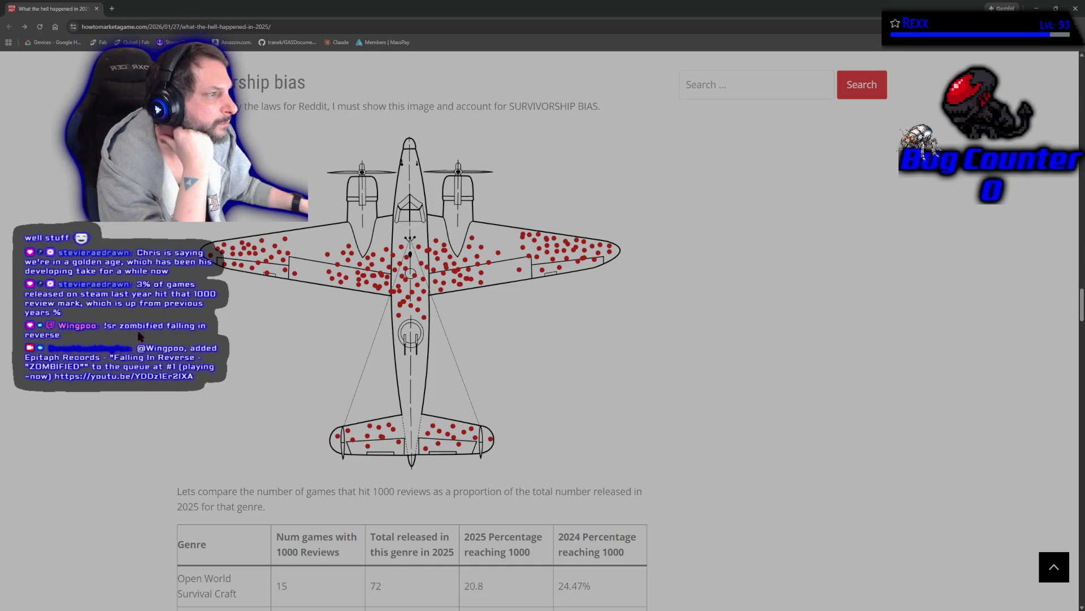
scroll(141, 336, down, 5)
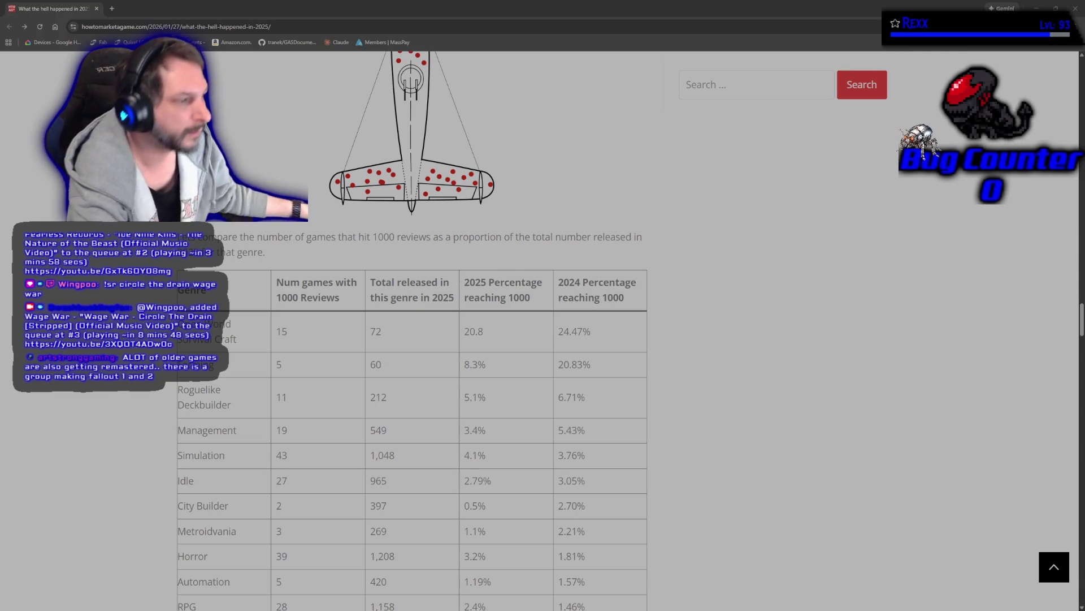
scroll(412, 331, down, 2)
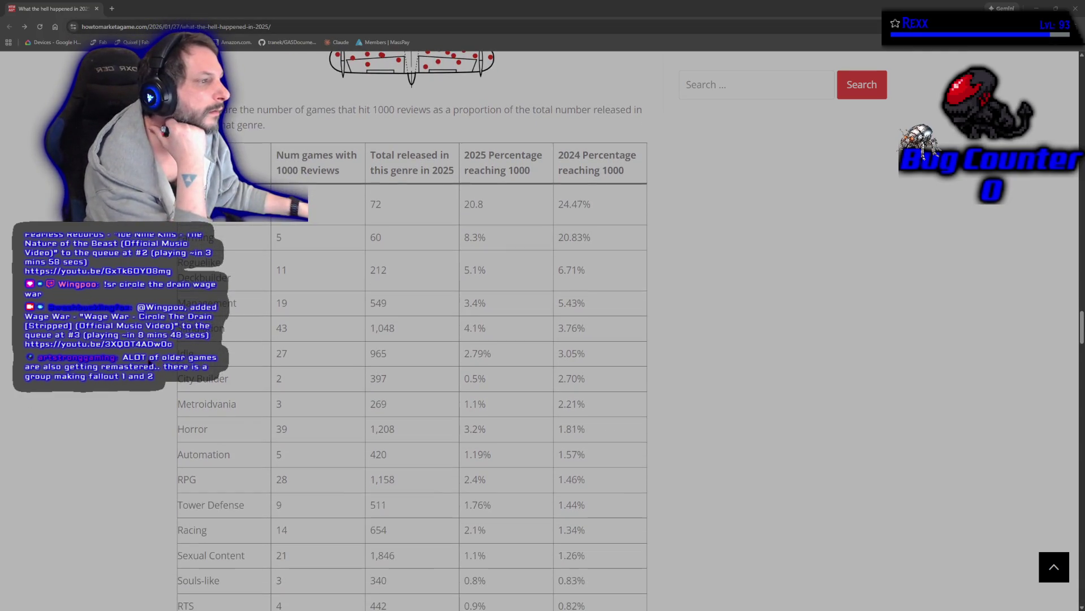
scroll(412, 331, down, 1)
scroll(412, 331, down, 1)
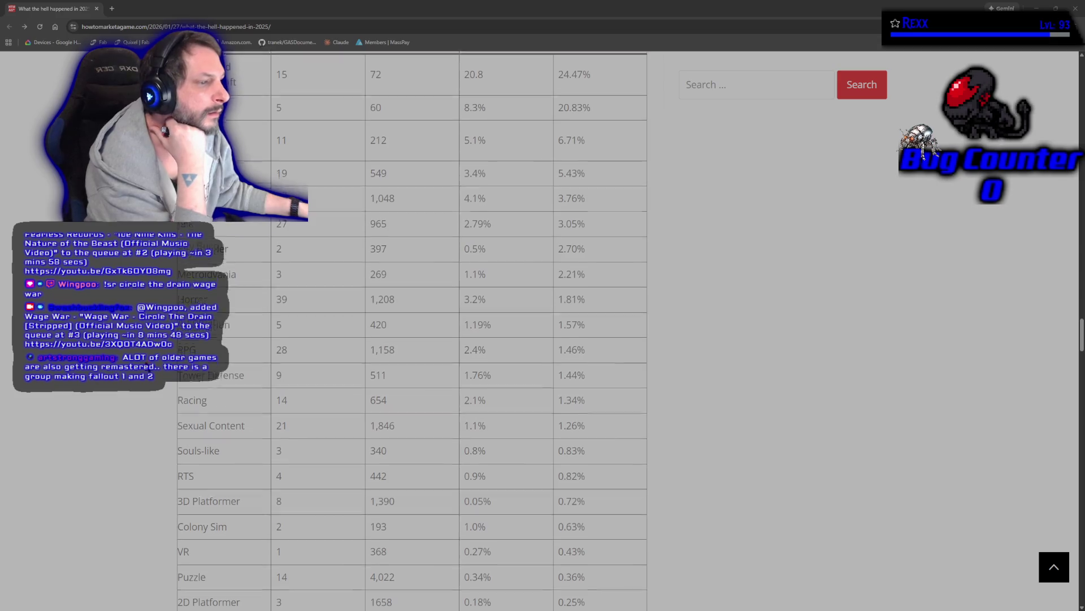
scroll(412, 331, down, 1)
scroll(137, 401, down, 5)
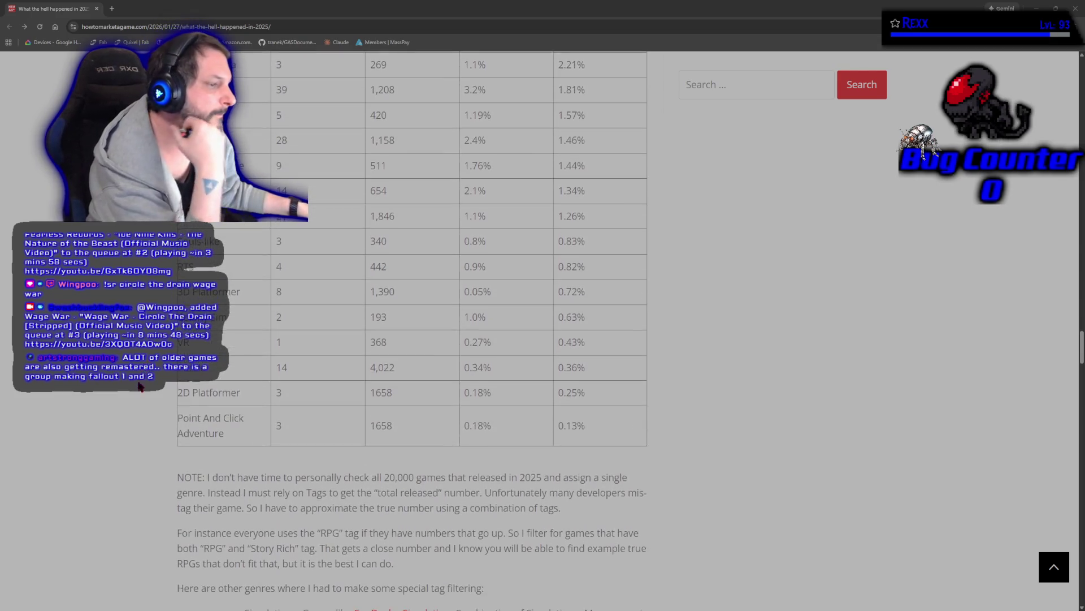
scroll(136, 407, down, 2)
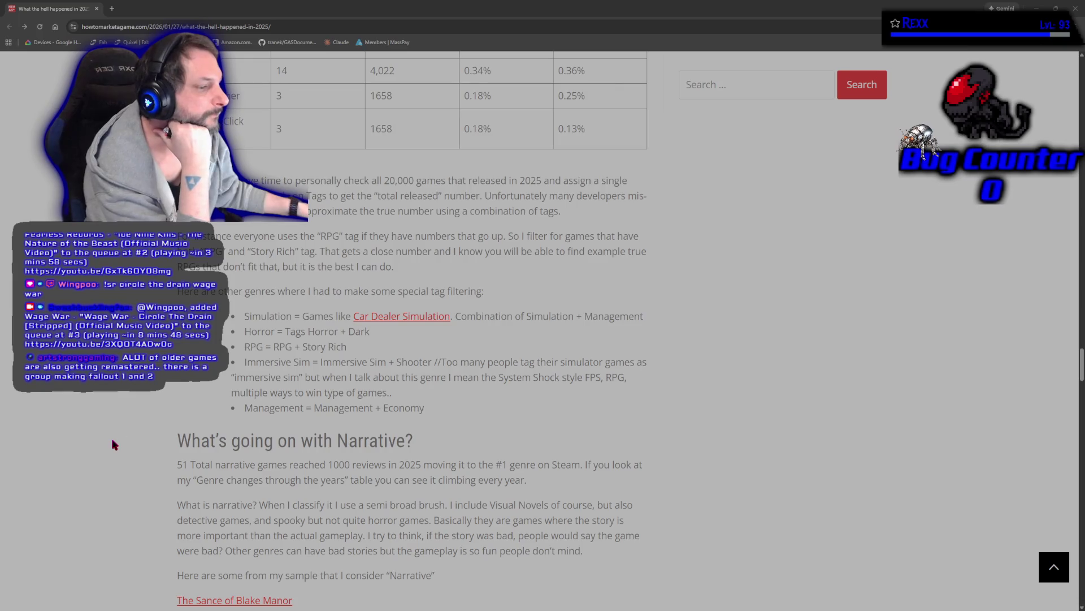
scroll(112, 444, down, 6)
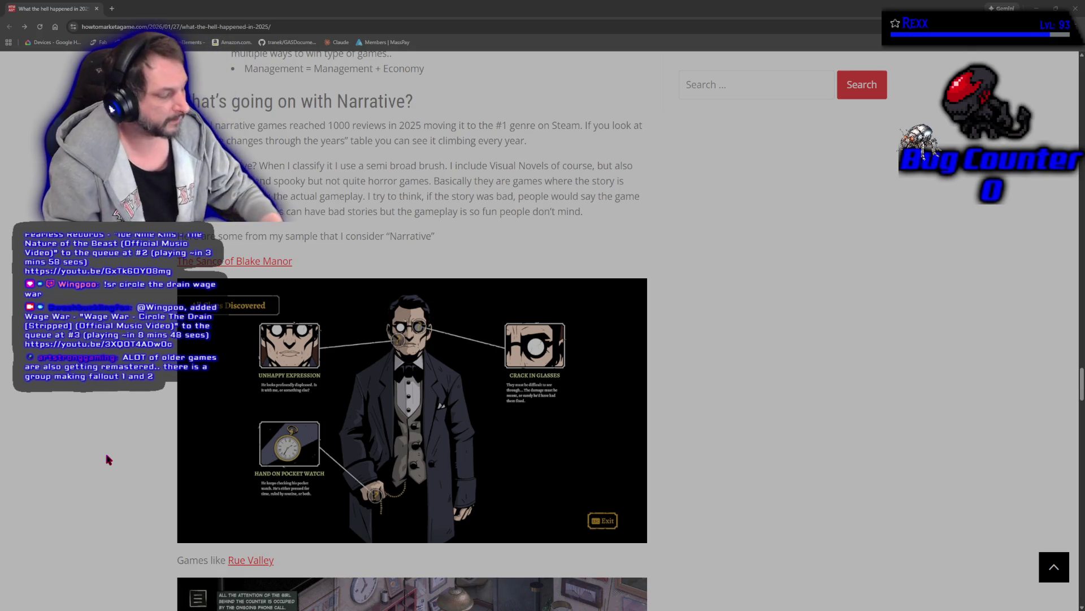
- Scroll the blog past the Blake Manor, Rue Valley and Road to Empress images to the Clue video
scroll(109, 459, up, 4)
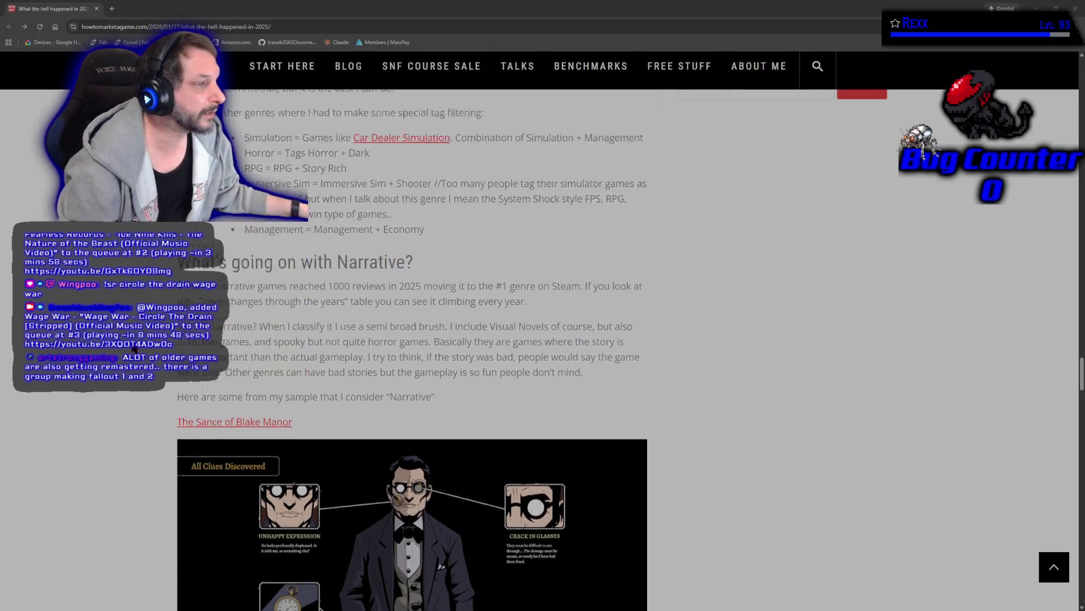
scroll(430, 340, down, 3)
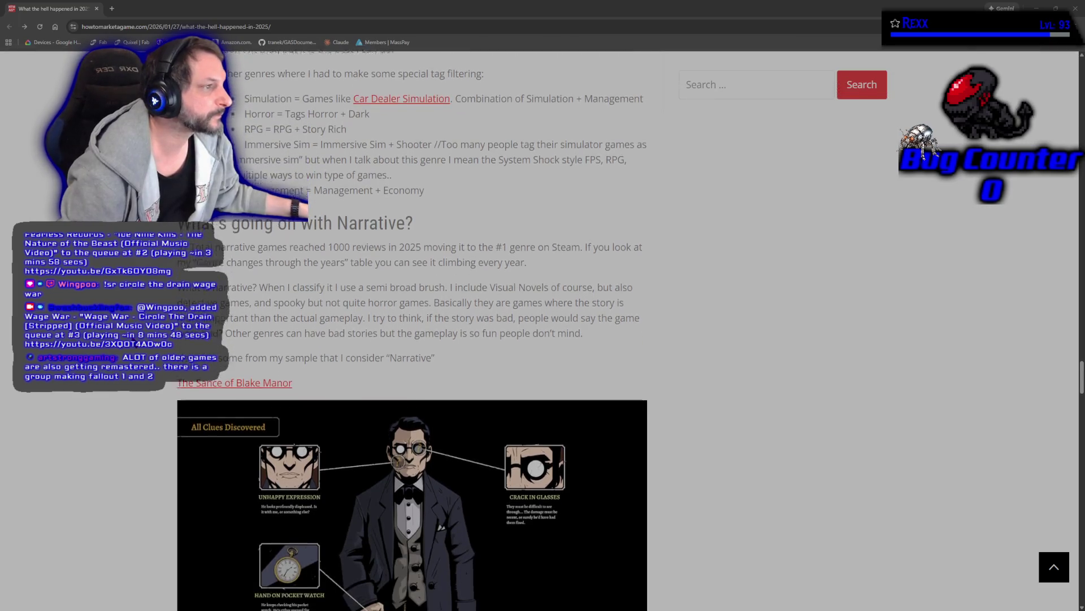
scroll(430, 339, down, 4)
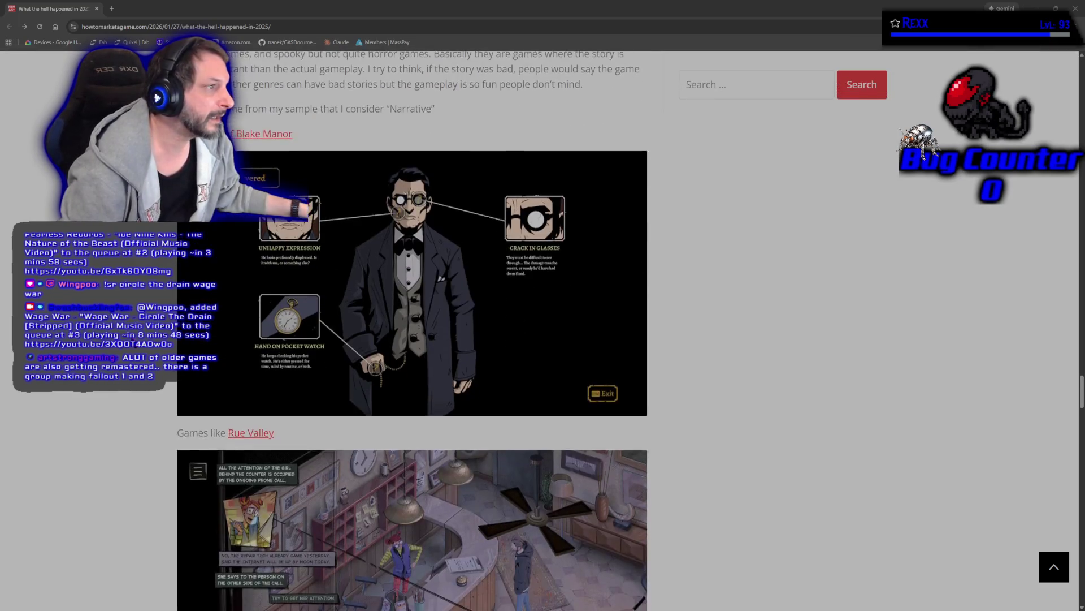
scroll(430, 339, up, 2)
scroll(429, 339, up, 1)
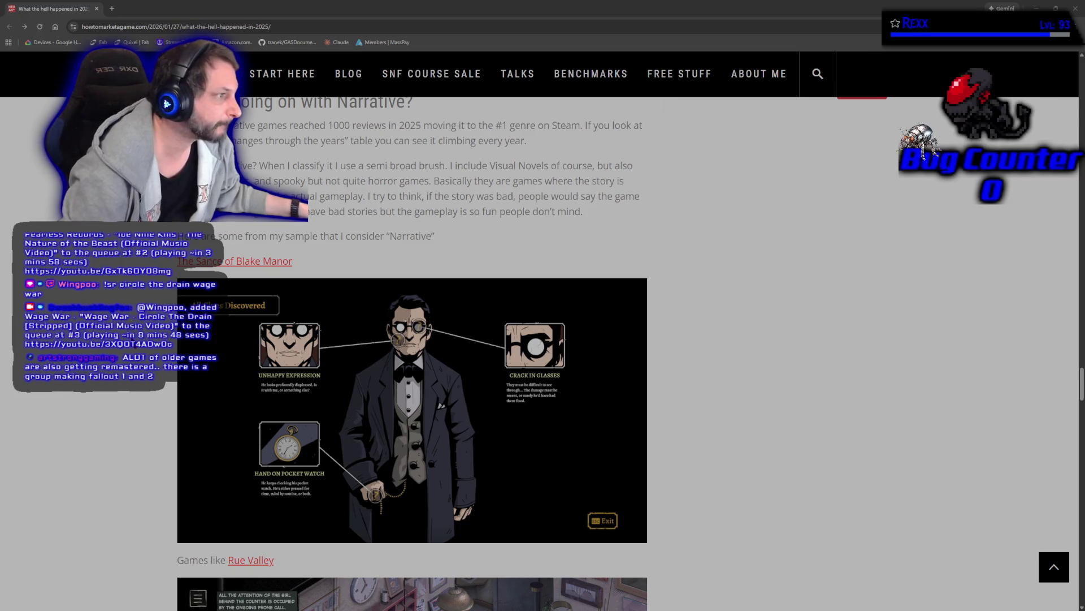
scroll(429, 339, down, 9)
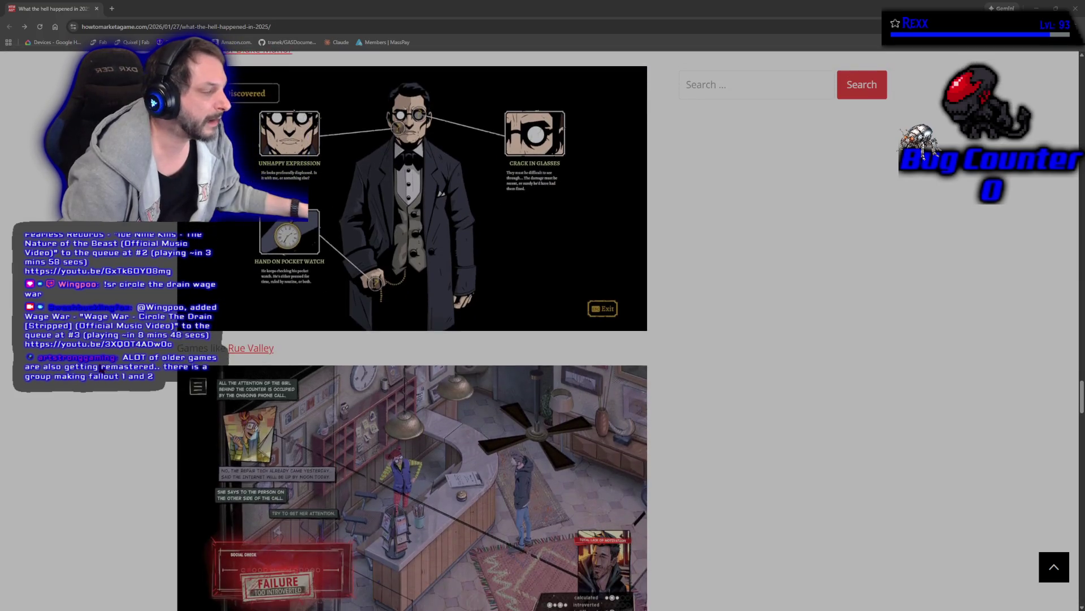
scroll(430, 339, down, 11)
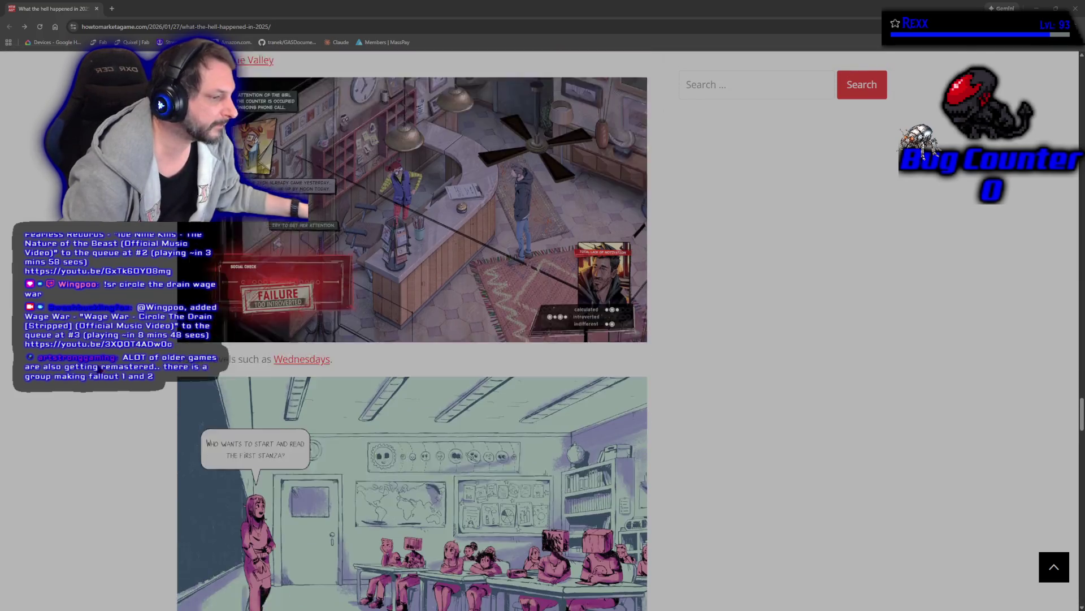
scroll(102, 366, down, 7)
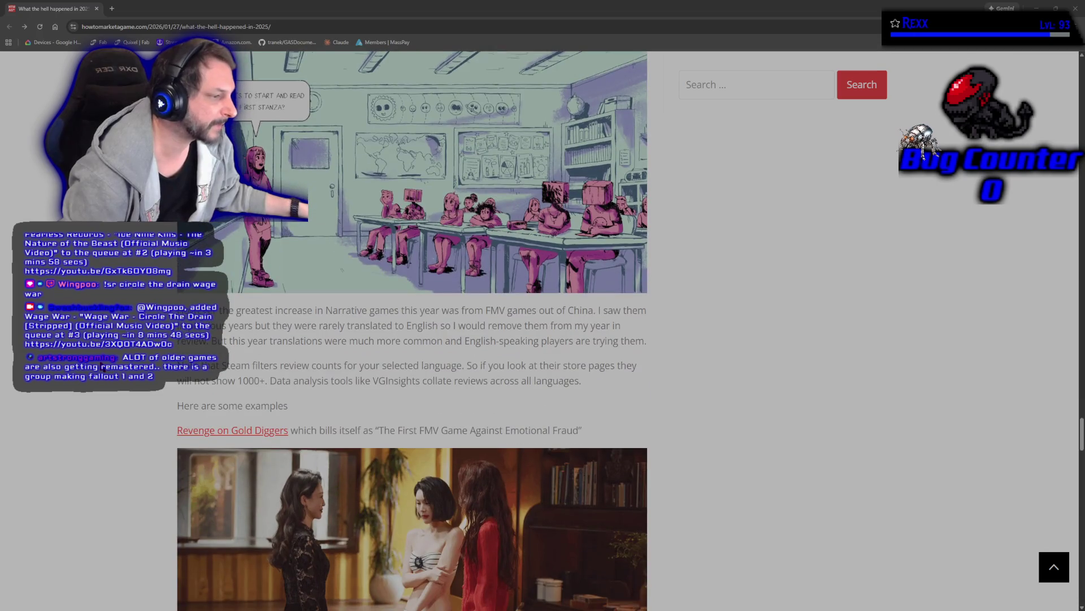
scroll(102, 366, down, 7)
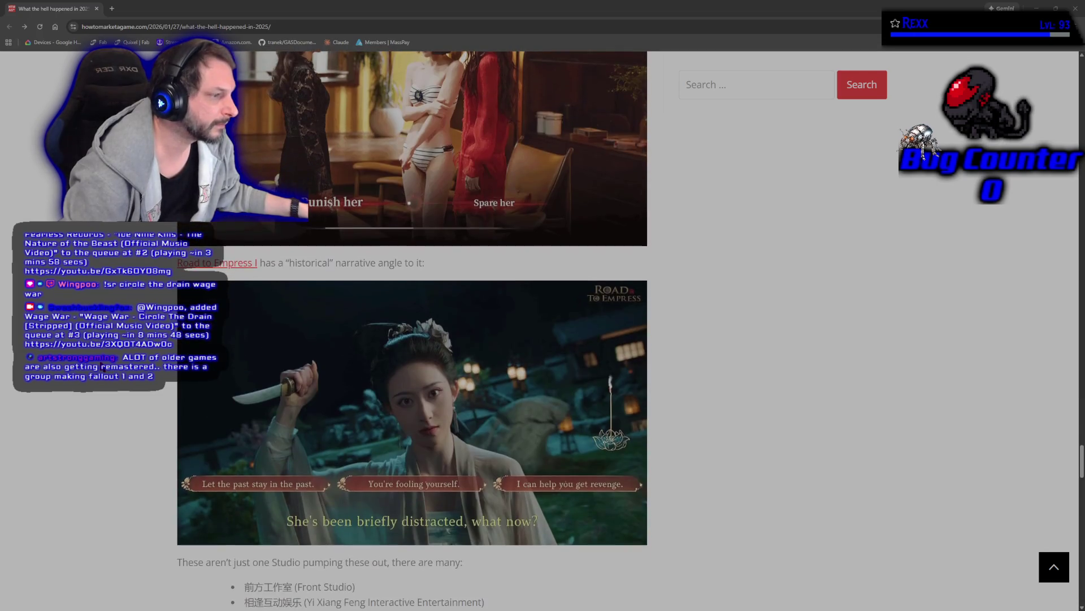
scroll(102, 366, down, 1)
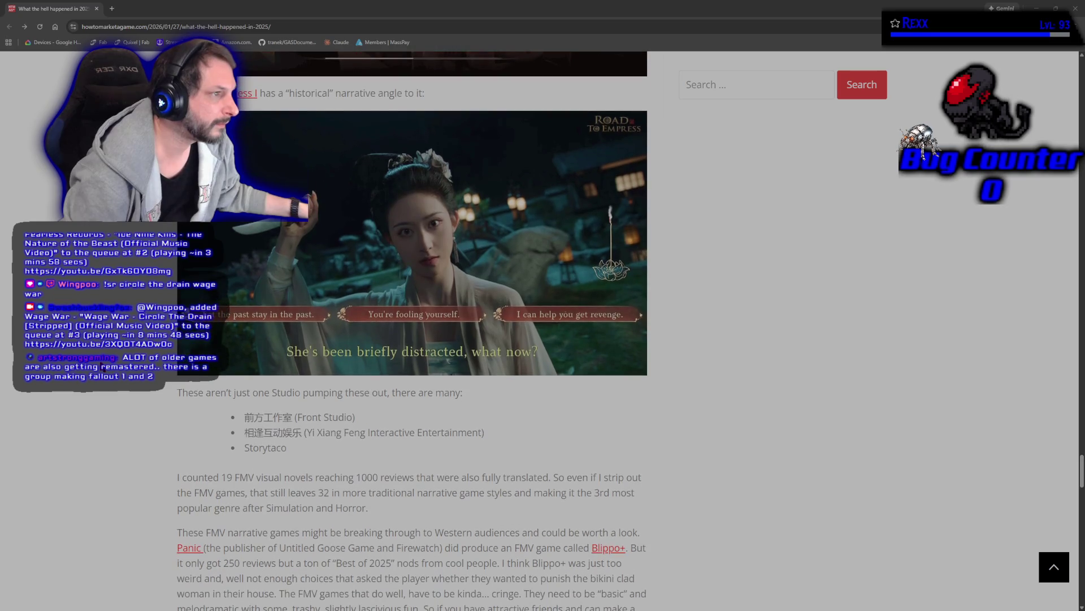
scroll(102, 366, down, 4)
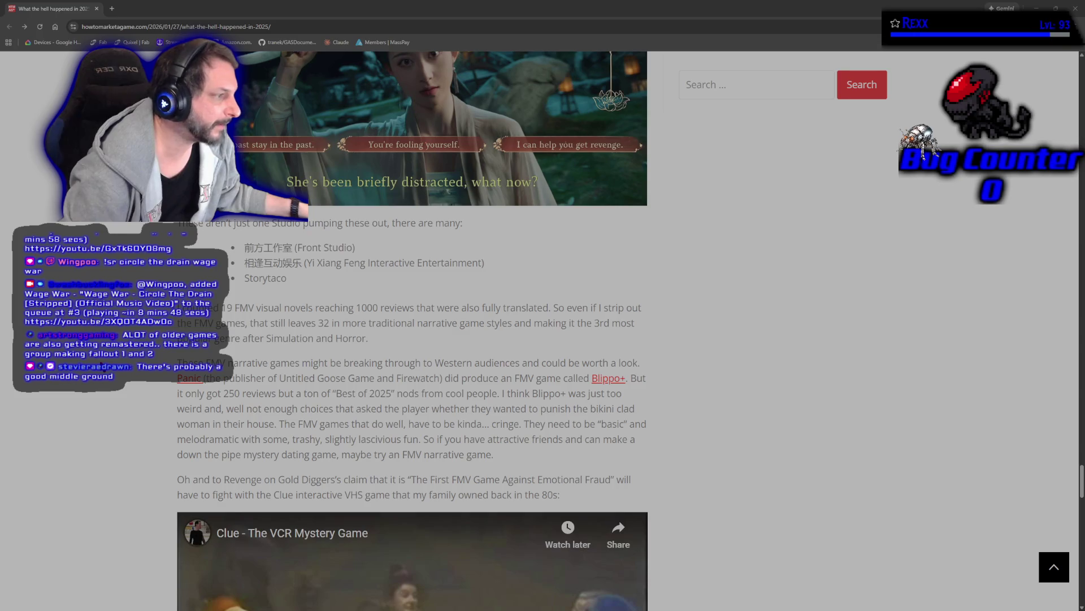
scroll(102, 366, down, 5)
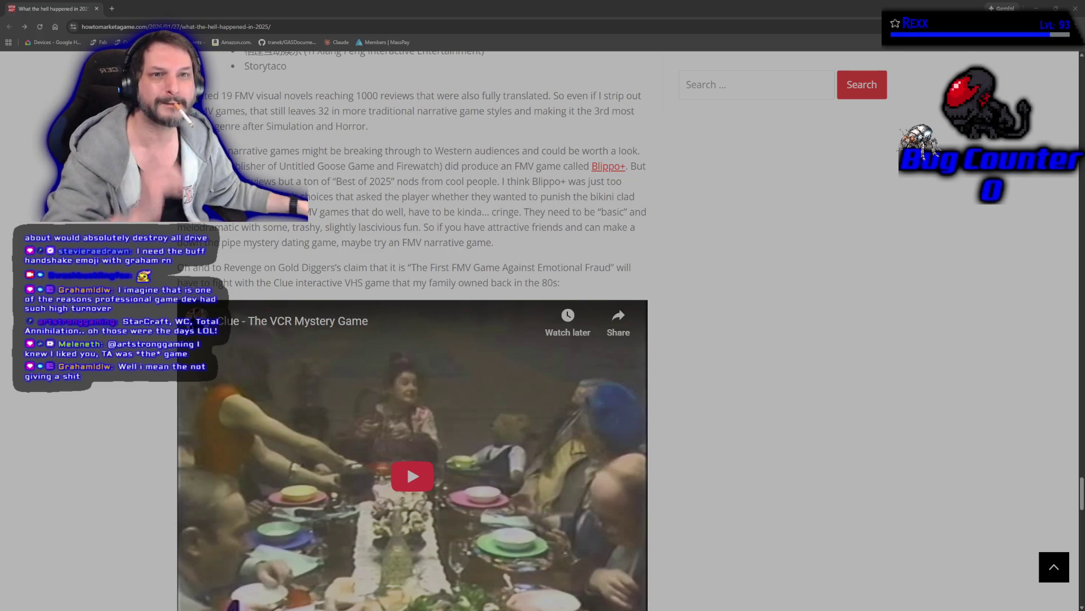
key(ctrl+n)
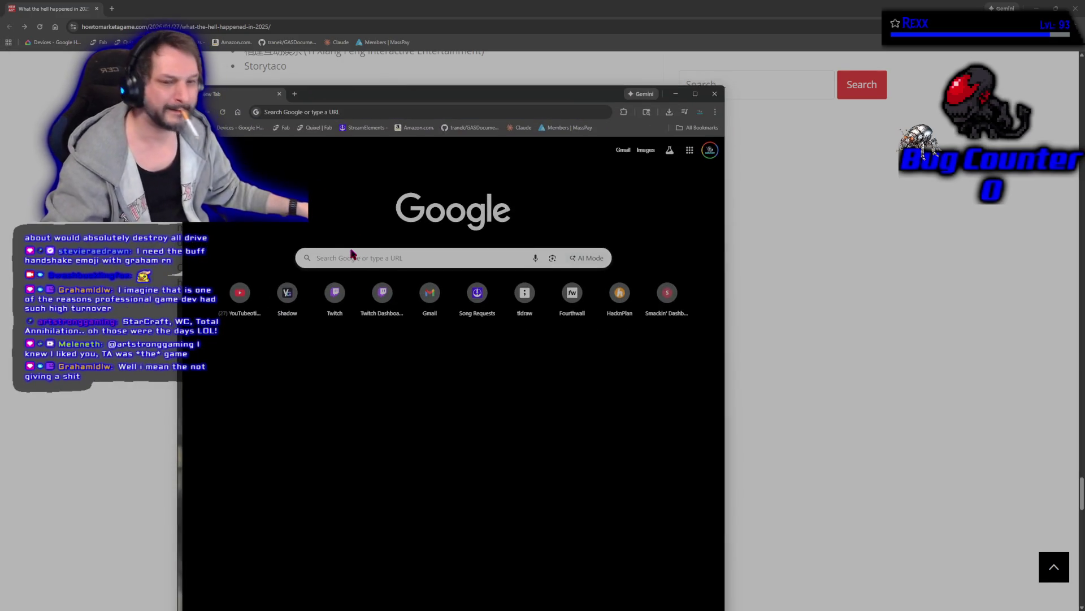
- Search Google for 'total annihilation' using the suggested result
click(351, 257)
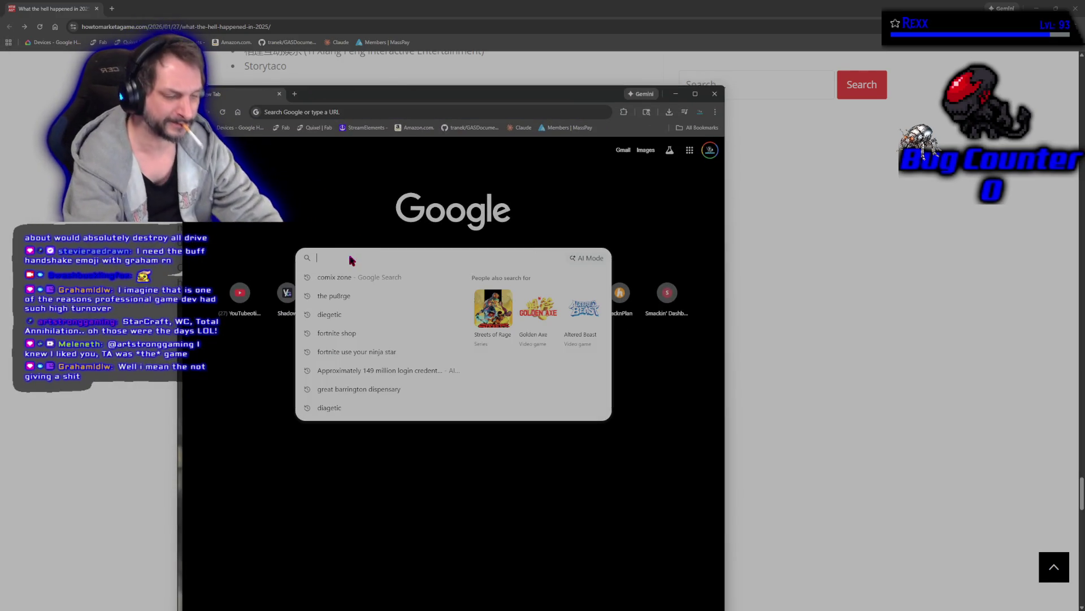
text(tw)
key(BackSpace)
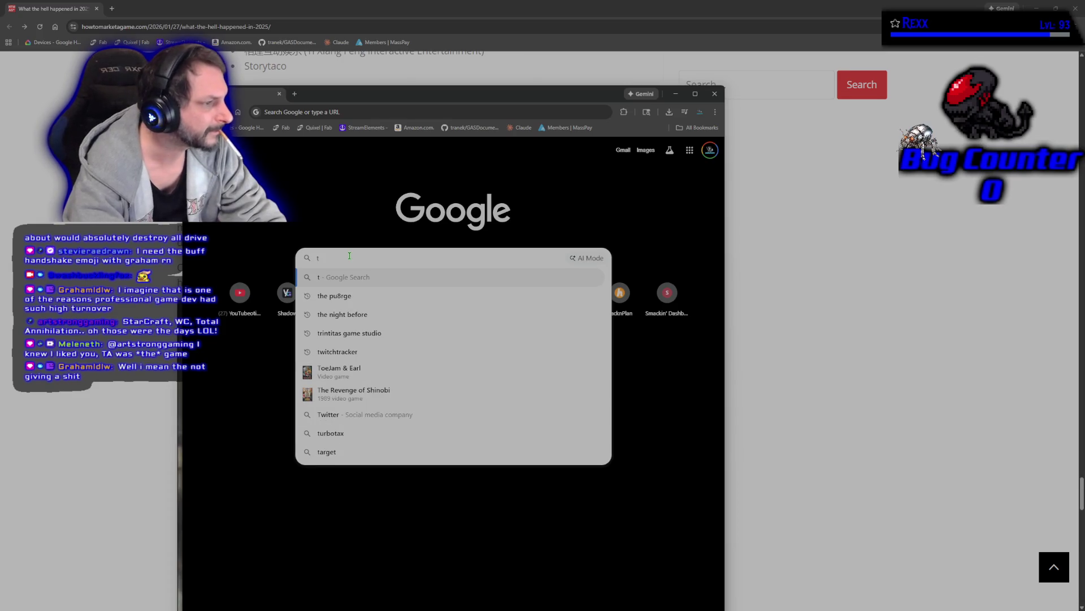
text(otal annhi)
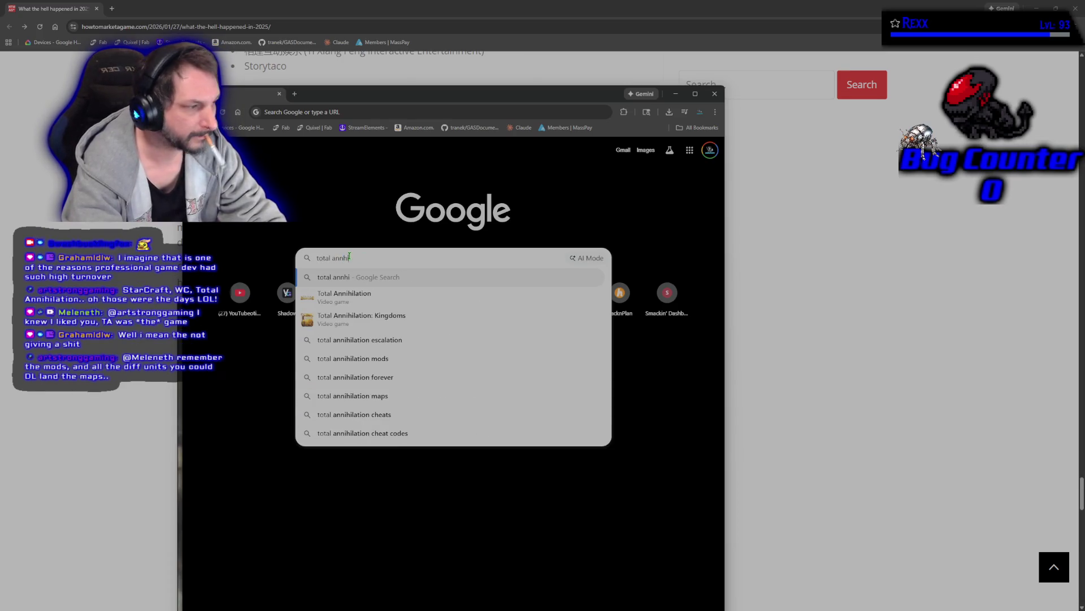
click(364, 298)
- Preview several Total Annihilation gameplay images, starting with the RTS Nostalgia one
click(416, 330)
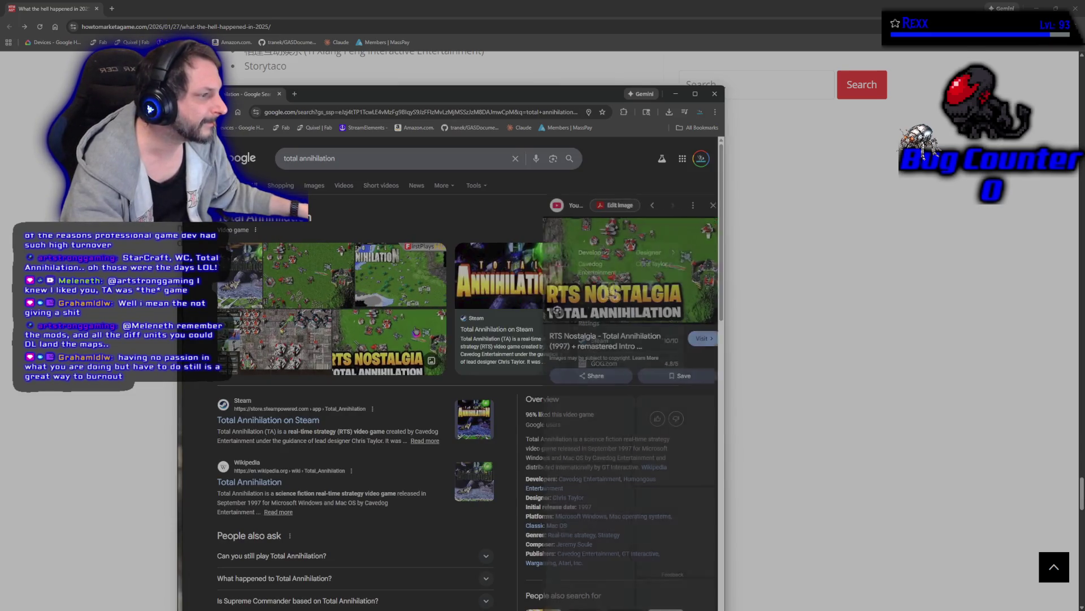
click(394, 297)
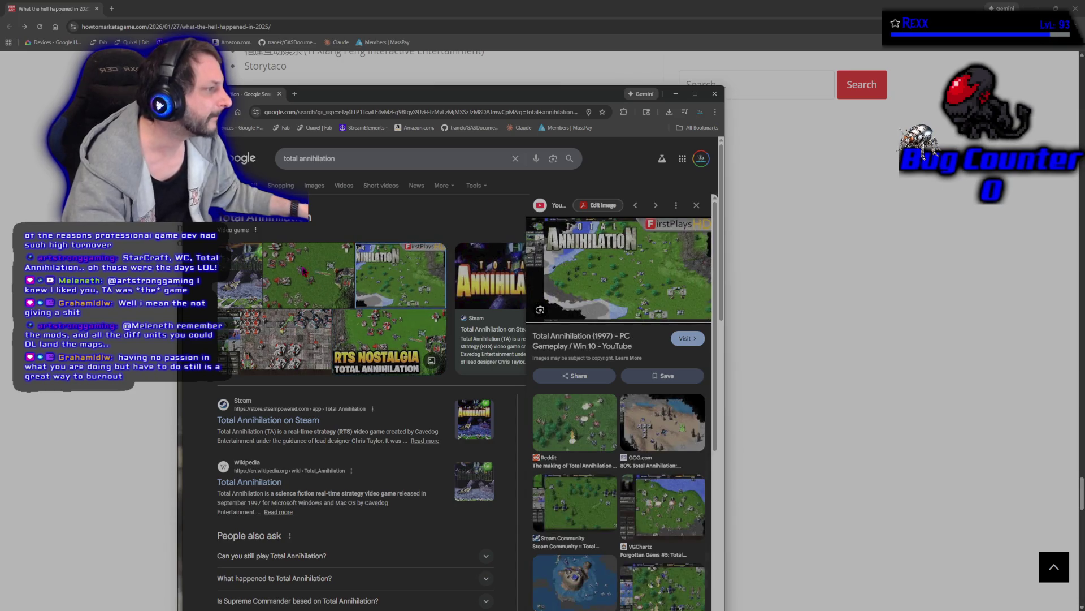
click(308, 281)
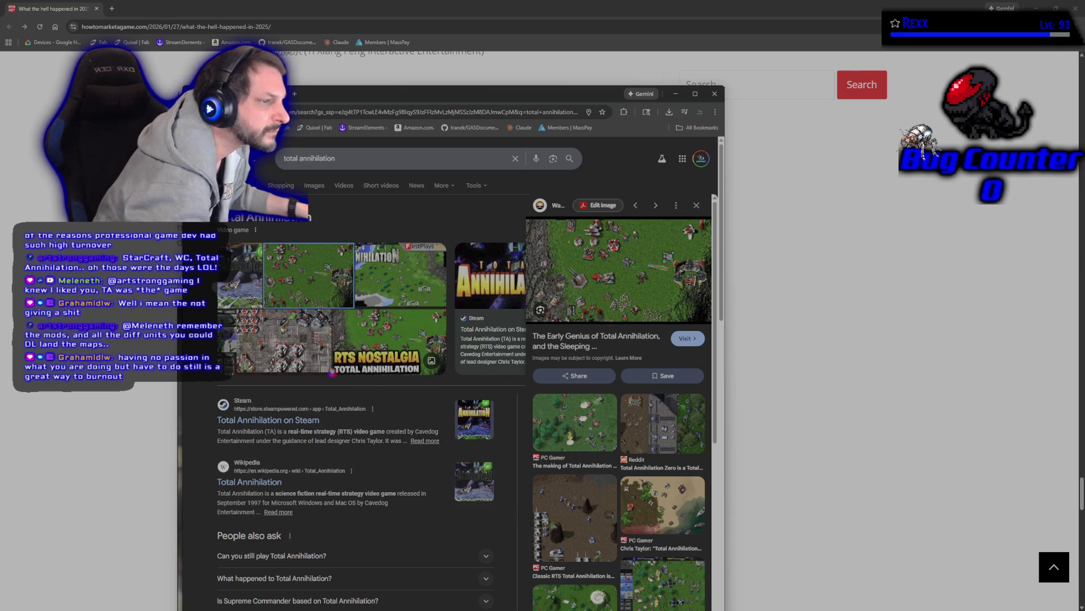
click(298, 364)
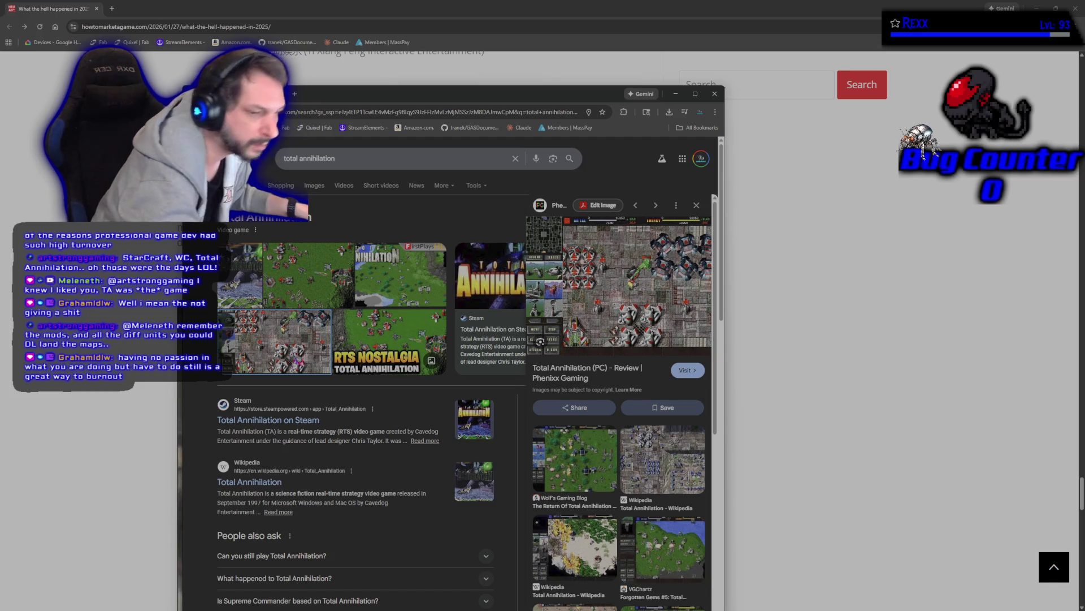
- Close the Total Annihilation results, scroll the article further, then close it to return to Unreal
click(279, 96)
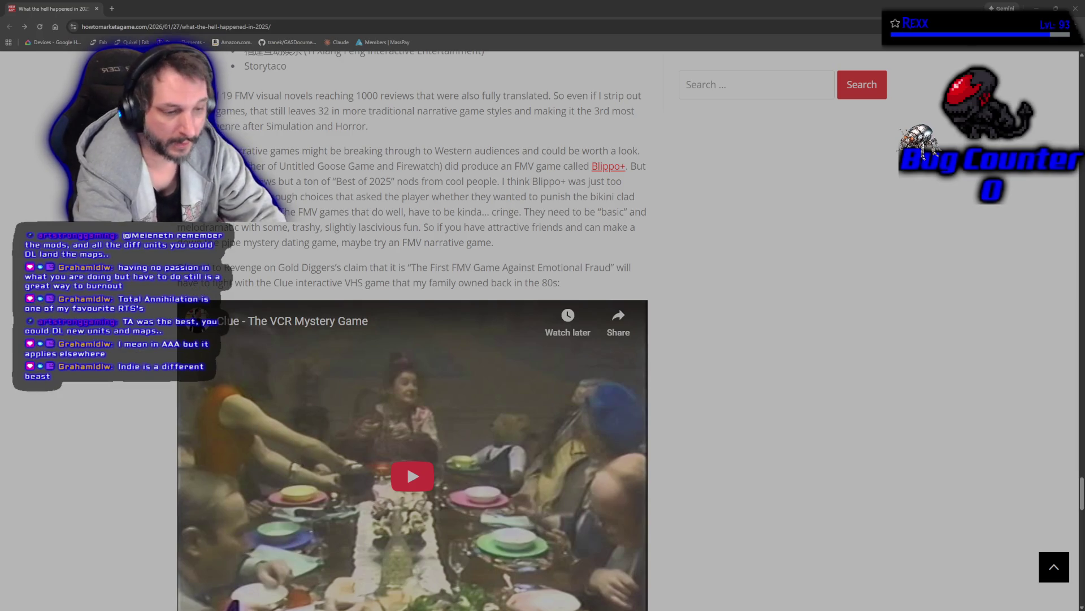
scroll(66, 412, down, 3)
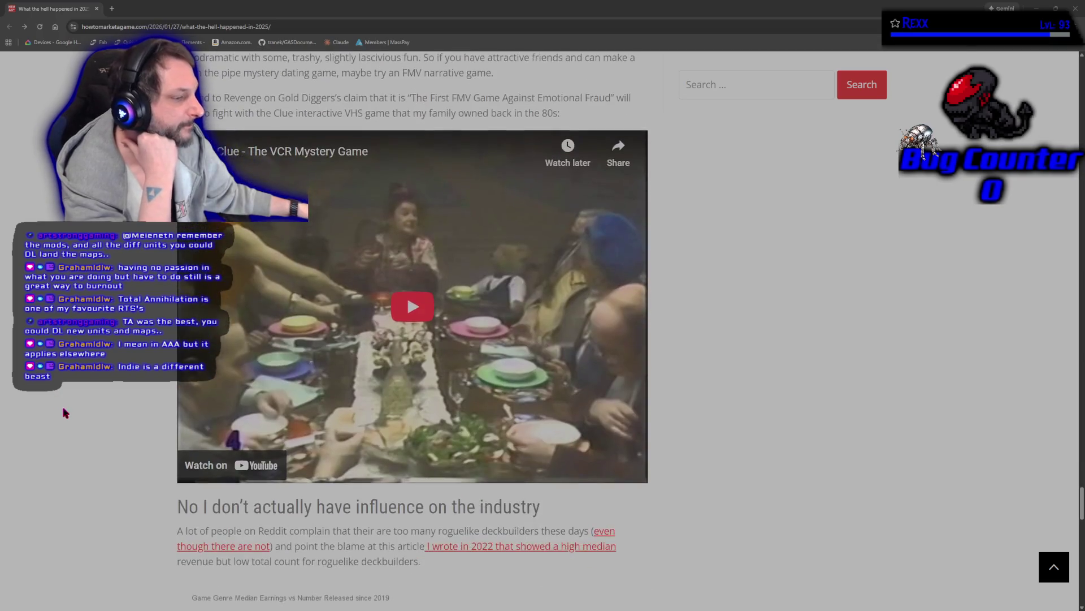
scroll(73, 419, down, 5)
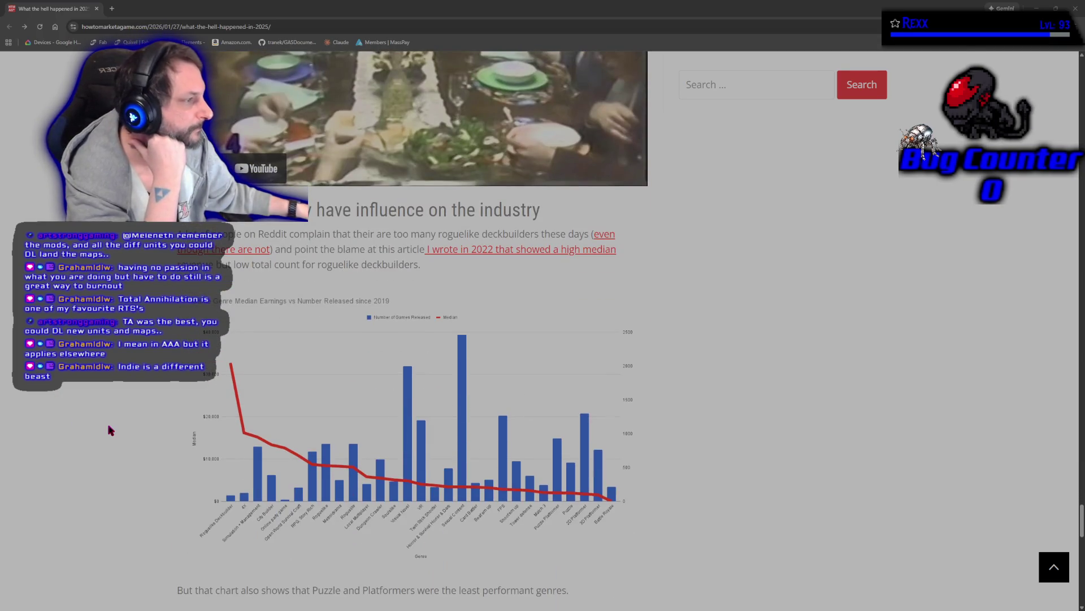
click(96, 9)
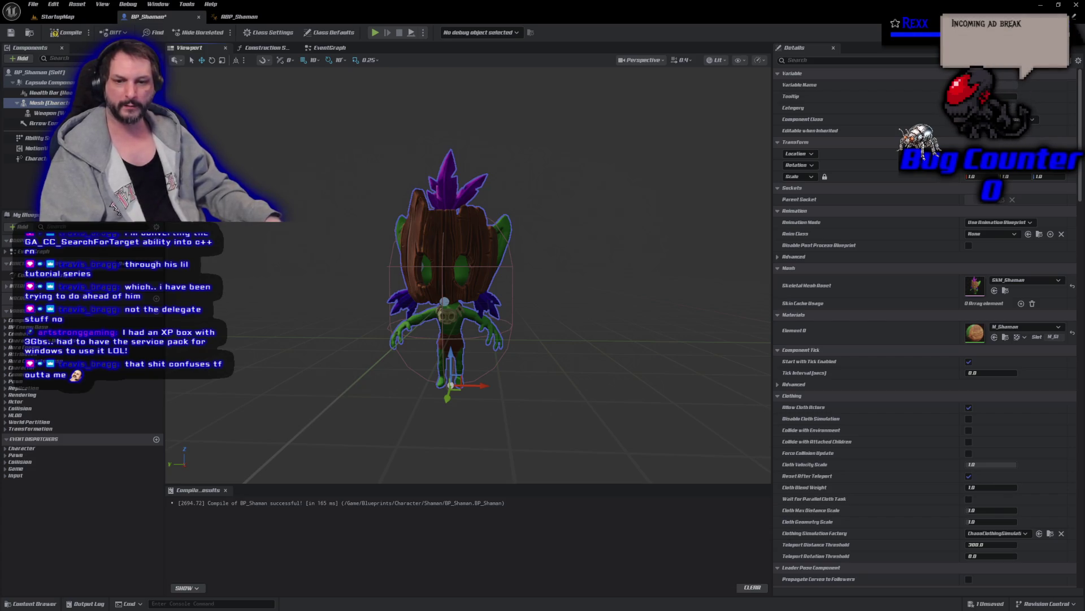
- Drag Landed Delegate from the Character event dispatchers into BP_Shaman's Event Graph
click(330, 47)
click(5, 447)
drag(37, 462, 288, 444)
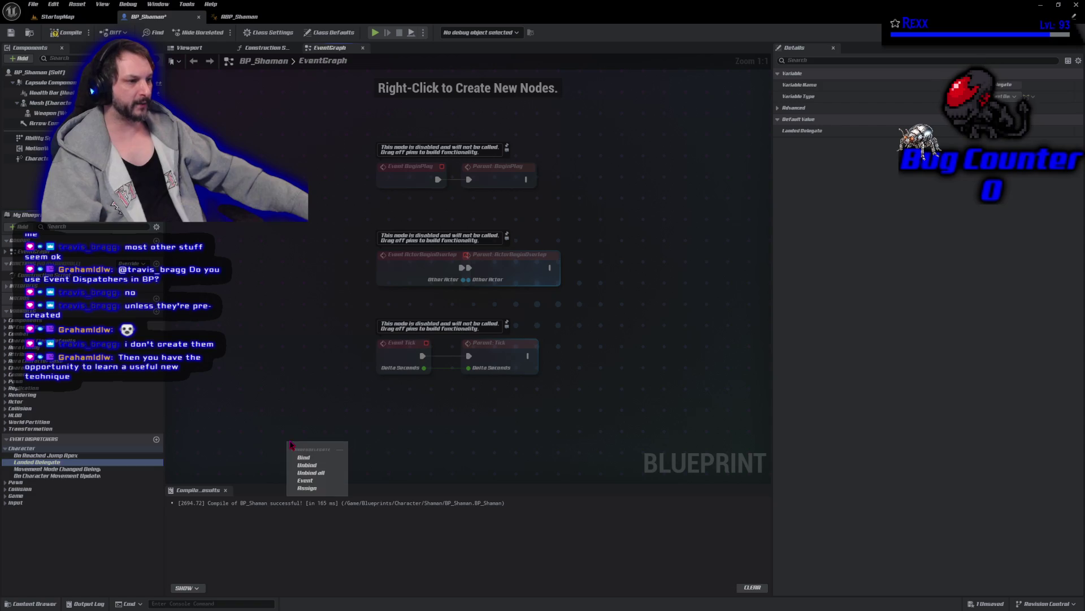
- Create a Bind Event to Landed Delegate node with a CustomEvent wired to its Event pin
click(307, 463)
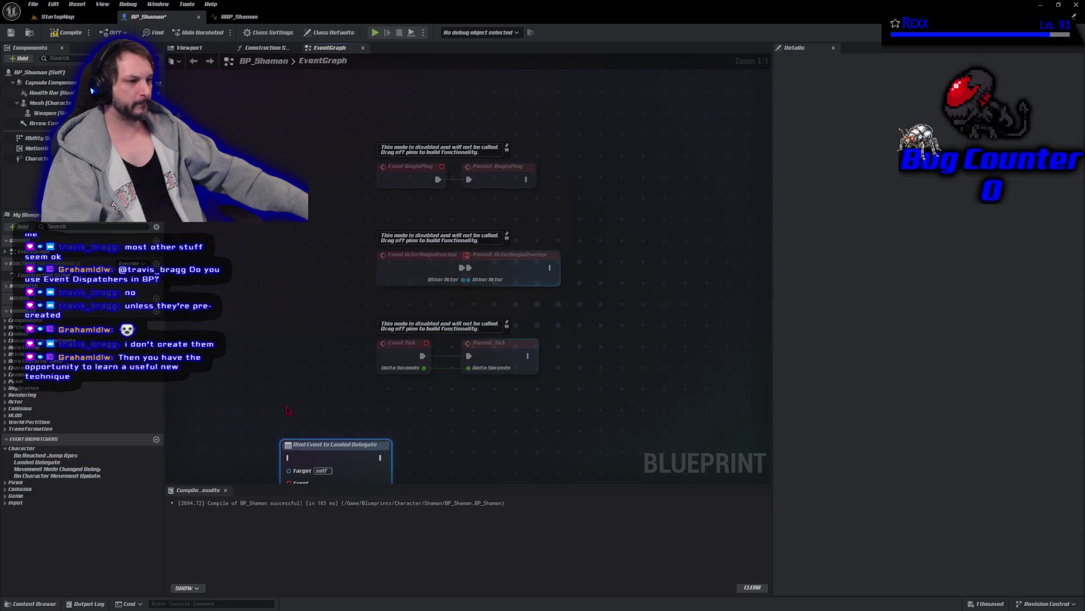
drag(272, 311, 346, 311)
mouse_move(312, 343)
mouse_down()
mouse_move(185, 400)
mouse_move(620, 408)
mouse_up()
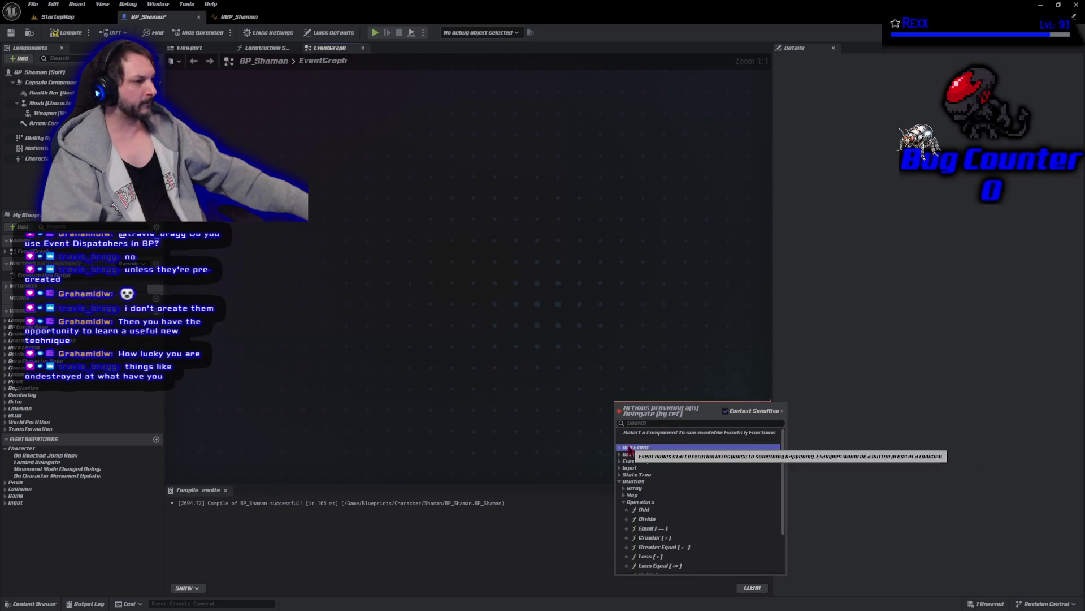
click(653, 449)
click(644, 457)
mouse_move(652, 431)
mouse_down()
mouse_move(272, 339)
mouse_move(316, 317)
mouse_move(410, 313)
mouse_move(385, 317)
mouse_up()
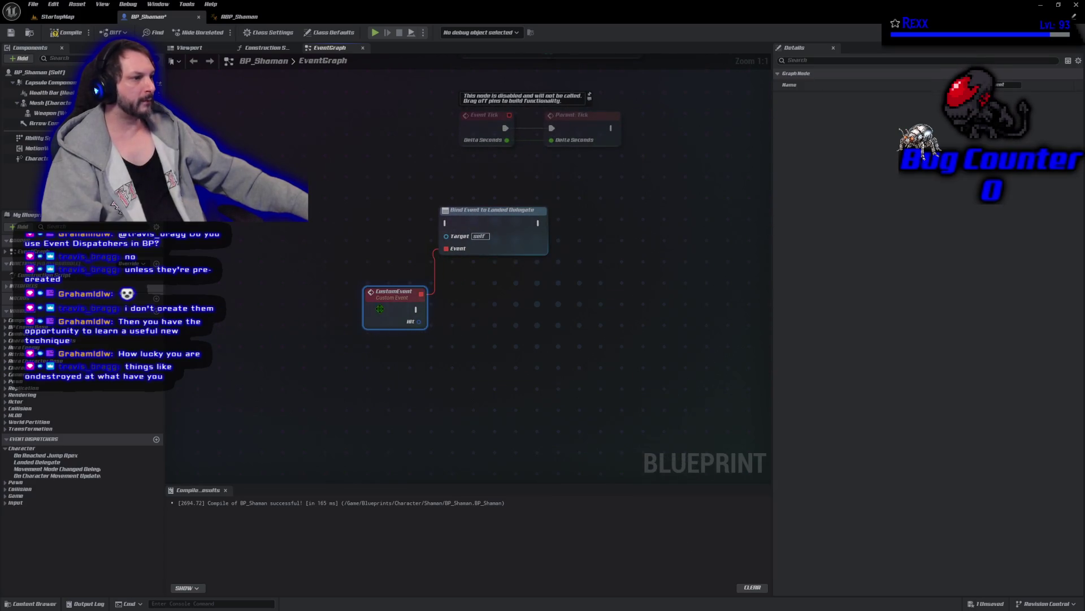
- Reposition the bind and CustomEvent nodes and marquee-select both together
click(432, 272)
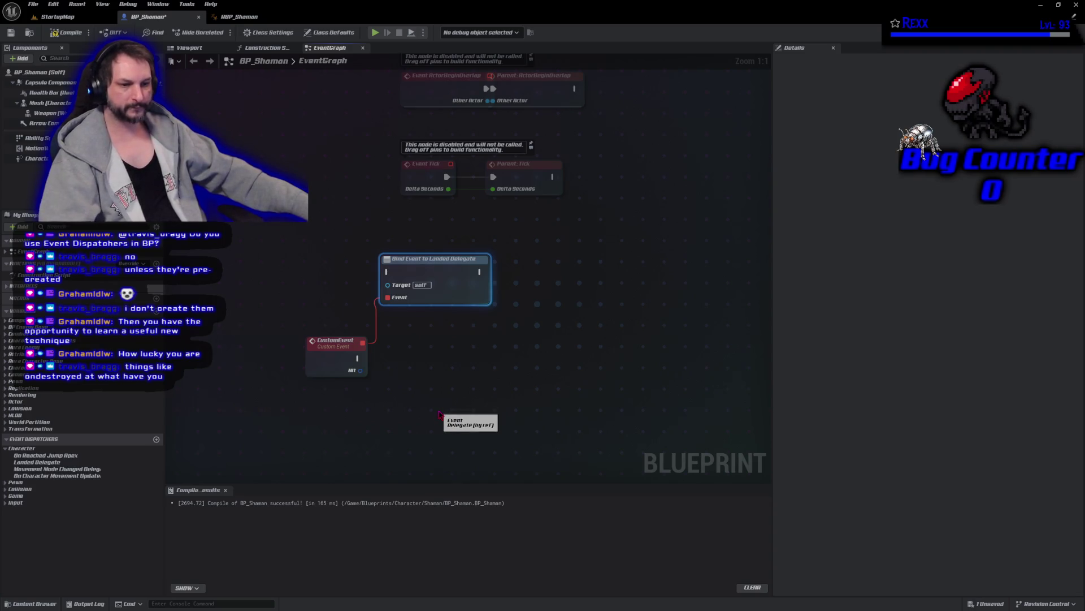
drag(436, 275, 518, 255)
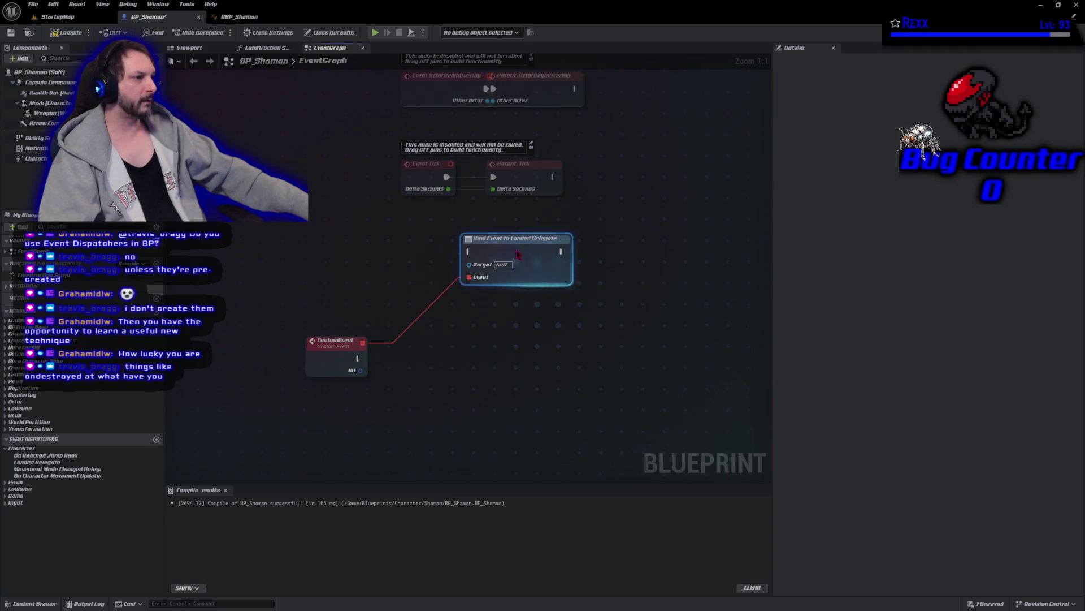
mouse_move(325, 365)
mouse_down()
mouse_move(387, 316)
mouse_move(413, 326)
mouse_up()
mouse_move(523, 380)
mouse_down()
mouse_move(475, 382)
mouse_move(538, 439)
mouse_up()
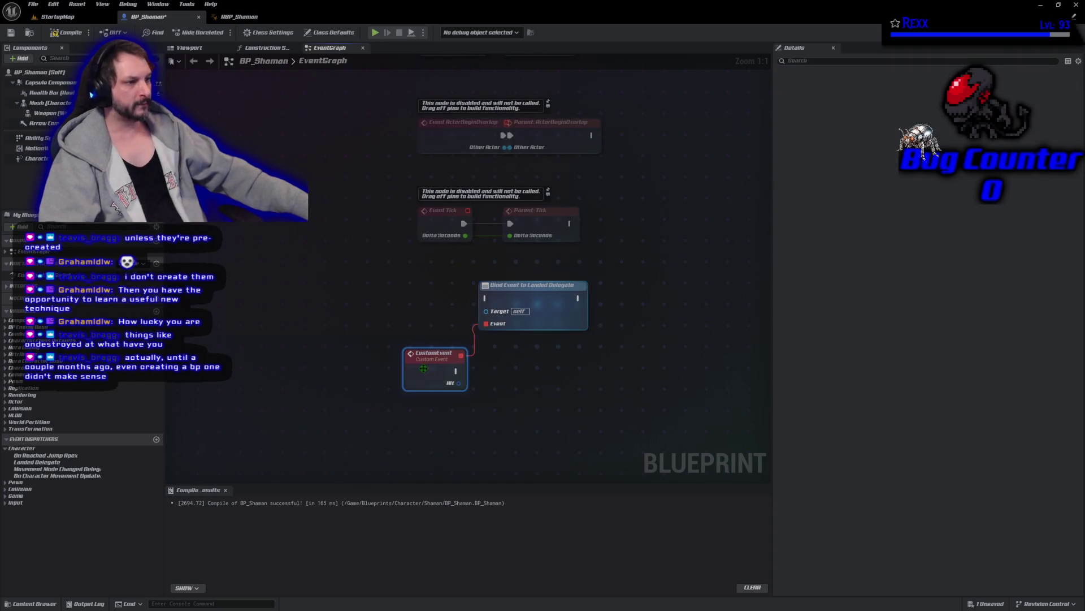
click(436, 431)
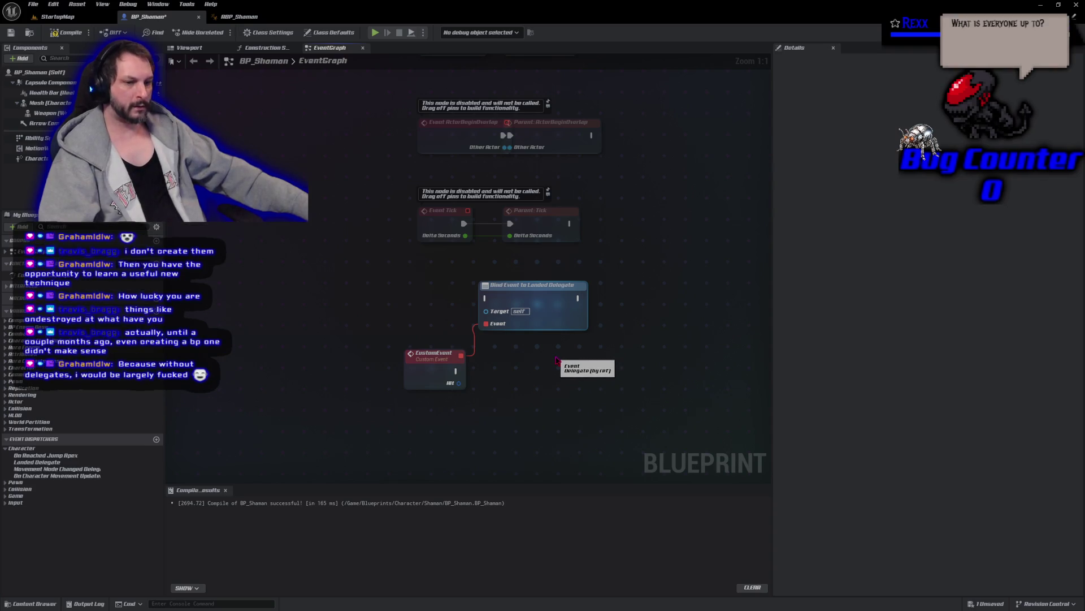
mouse_move(596, 416)
mouse_down()
mouse_move(447, 277)
mouse_move(376, 273)
mouse_move(385, 272)
mouse_up()
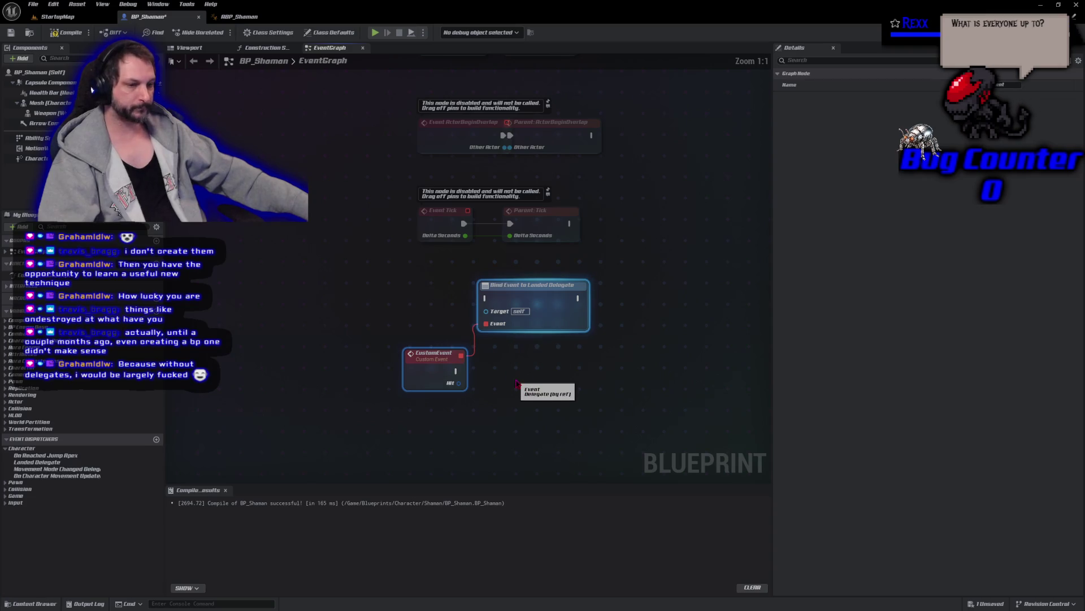
drag(553, 405, 388, 301)
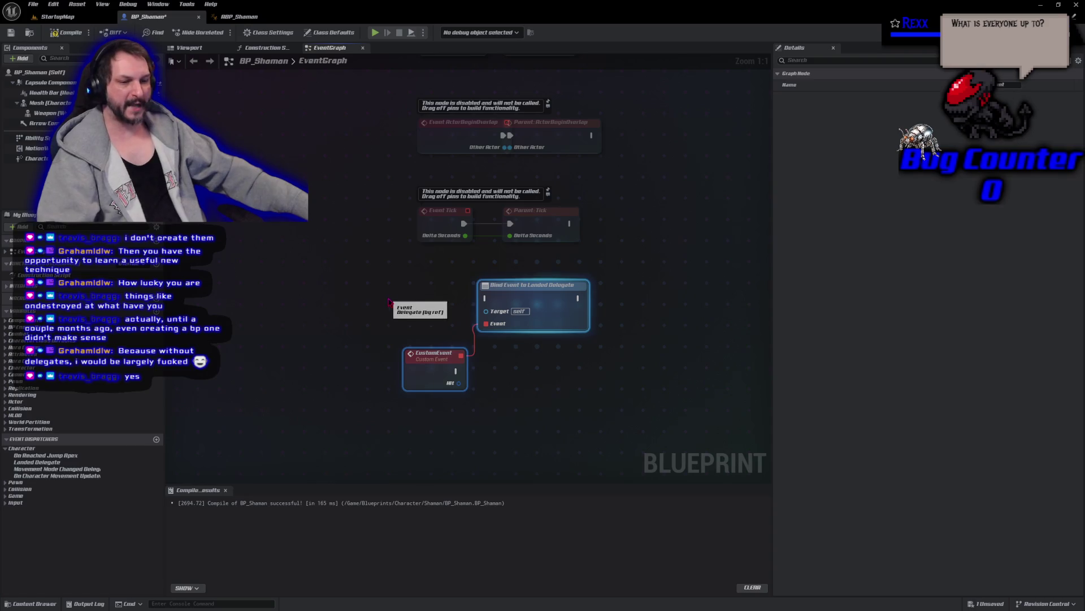
click(383, 285)
drag(383, 284, 531, 401)
click(532, 402)
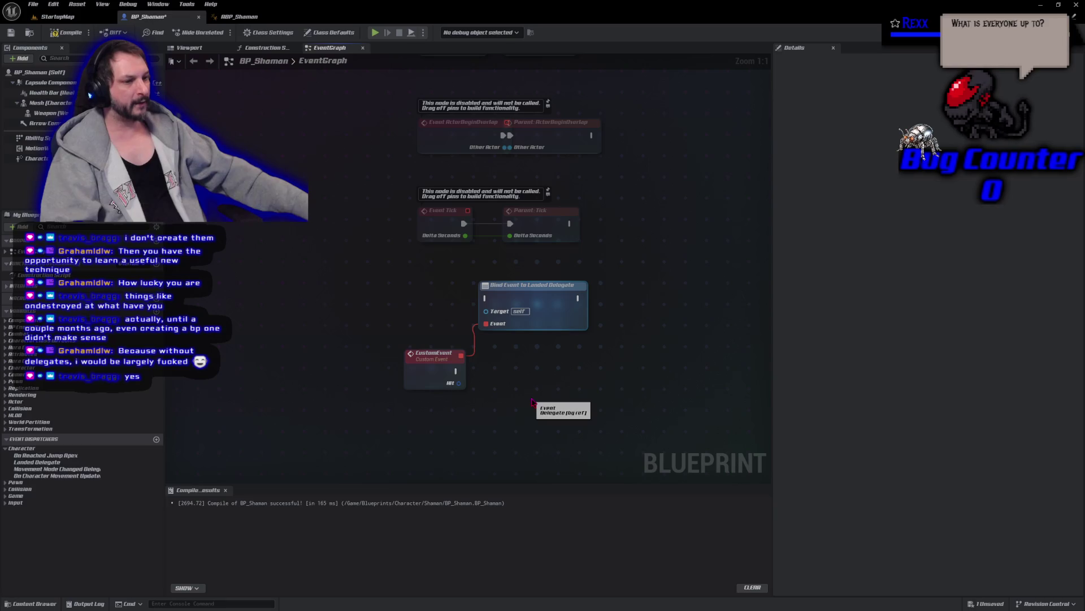
click(434, 362)
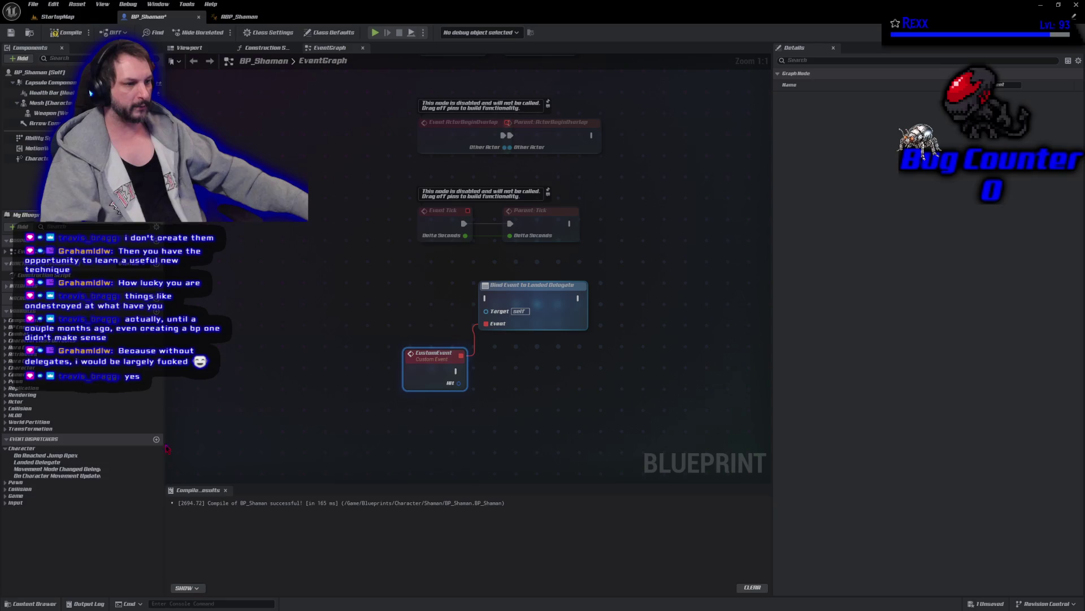
drag(621, 435, 435, 294)
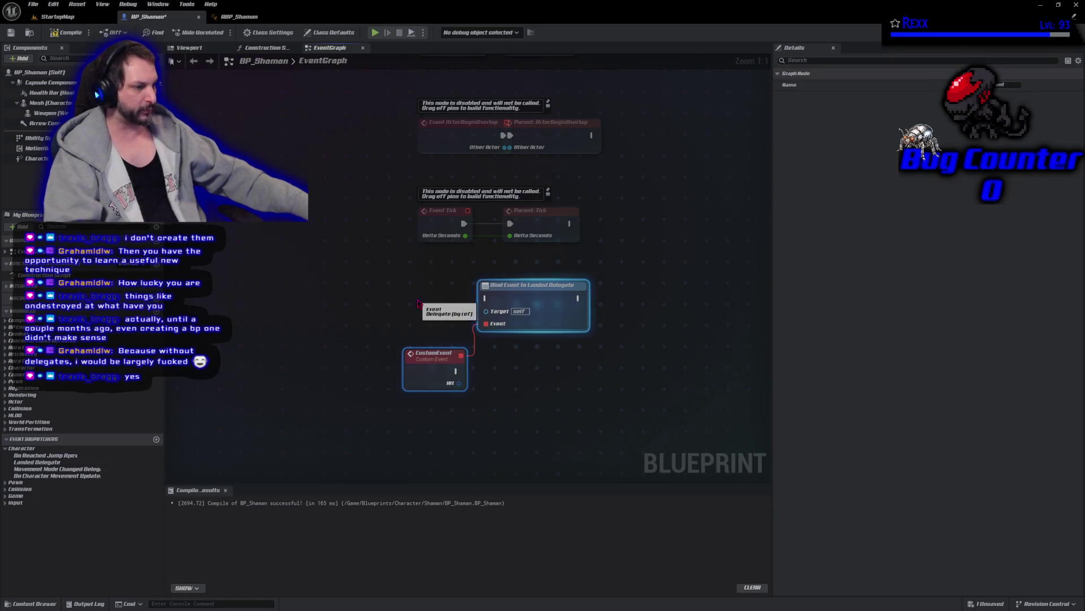
- Delete the bind and CustomEvent nodes, then compile and save BP_Shaman
key(Delete)
click(67, 32)
click(11, 32)
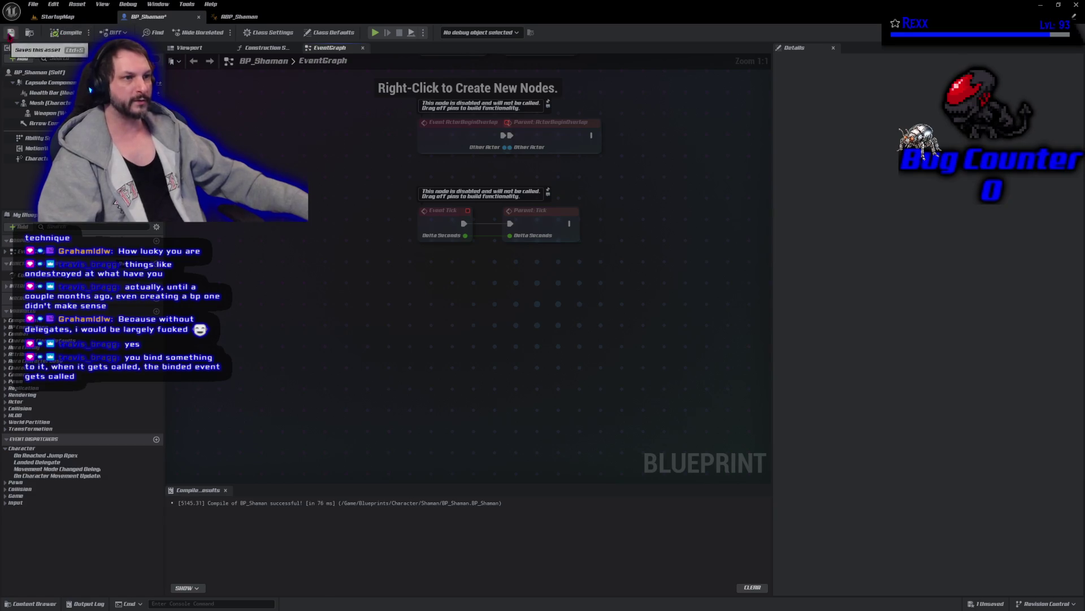
- Add a trial NewEventDispatcher, open its signature graph, then delete it
click(156, 439)
click(82, 530)
double_click(38, 510)
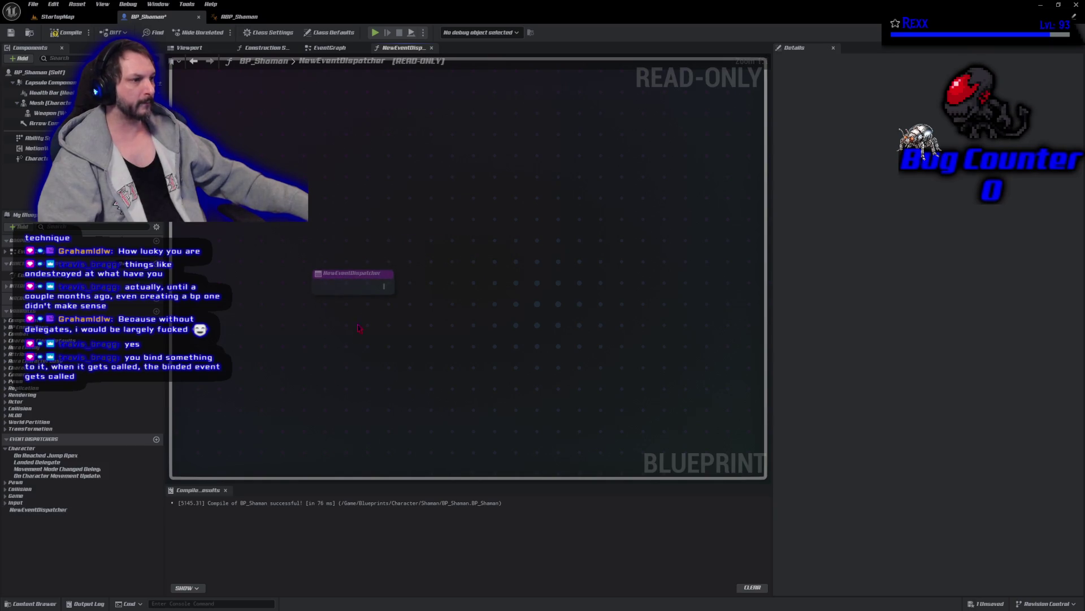
click(354, 286)
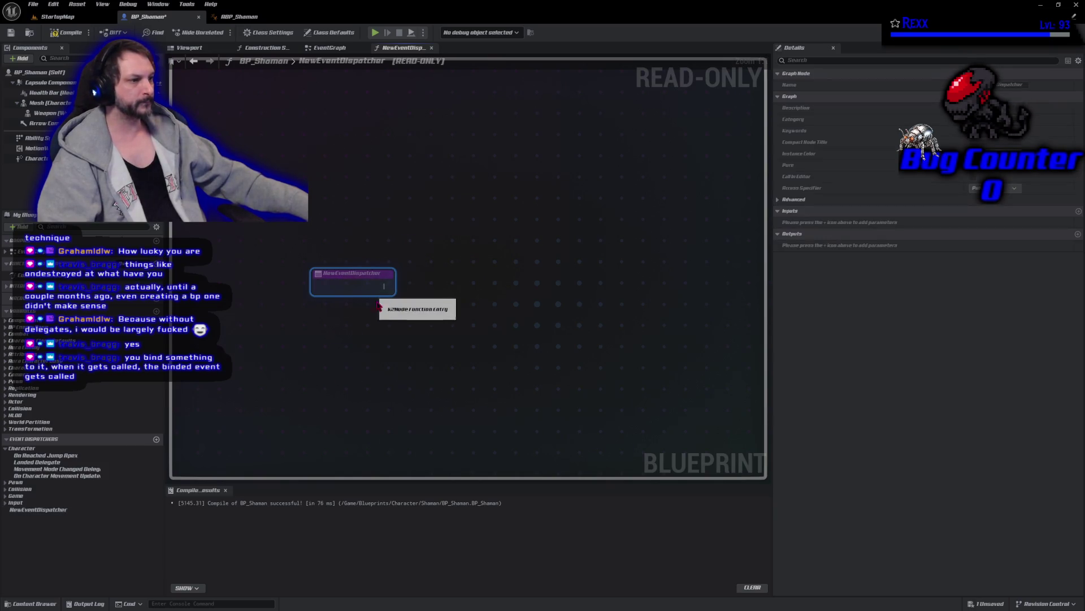
click(50, 511)
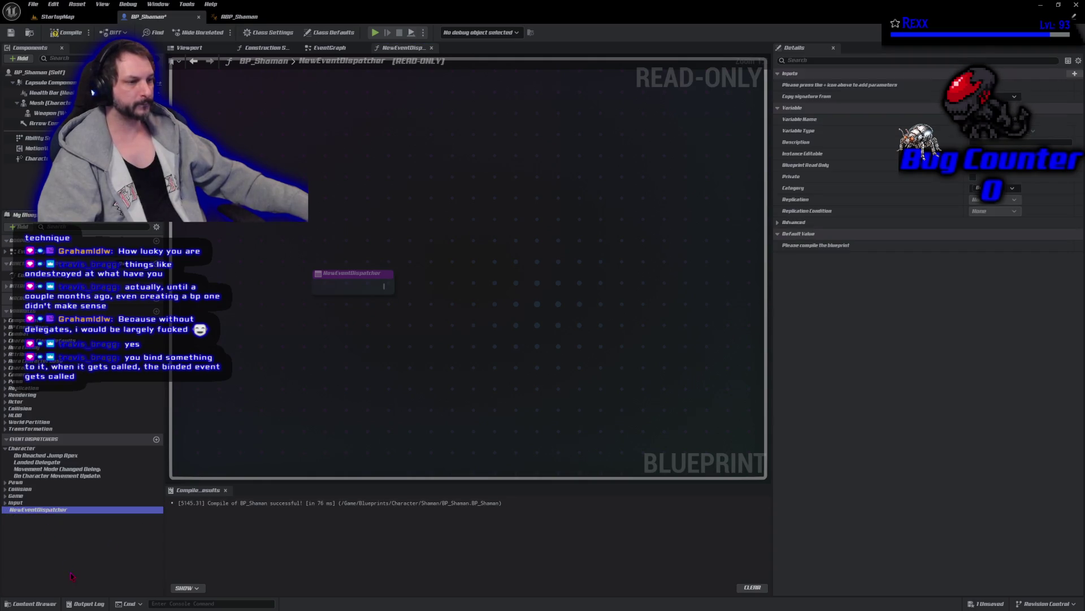
key(Delete)
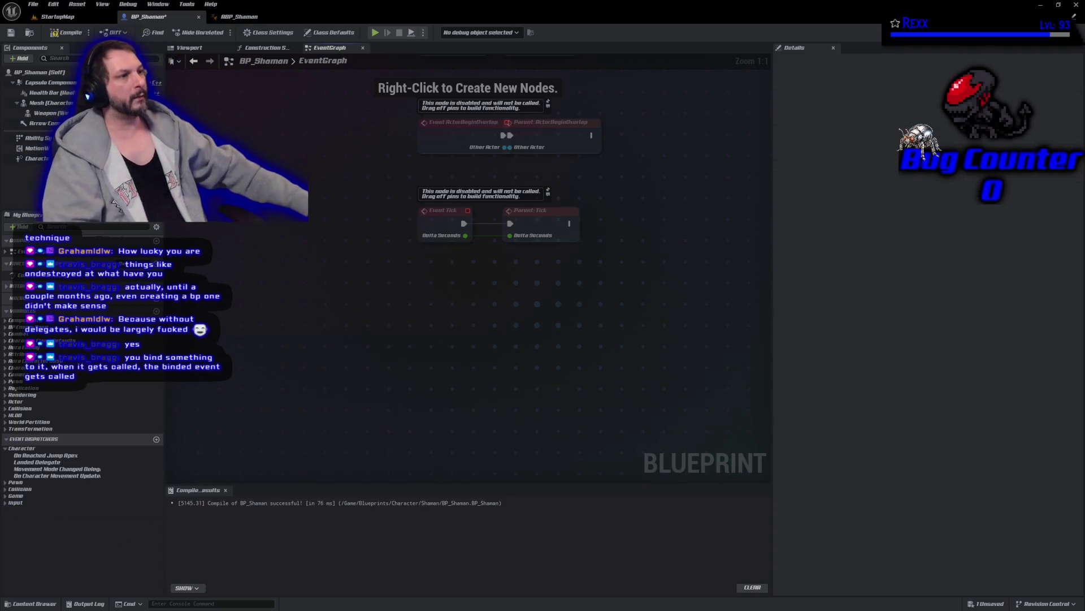